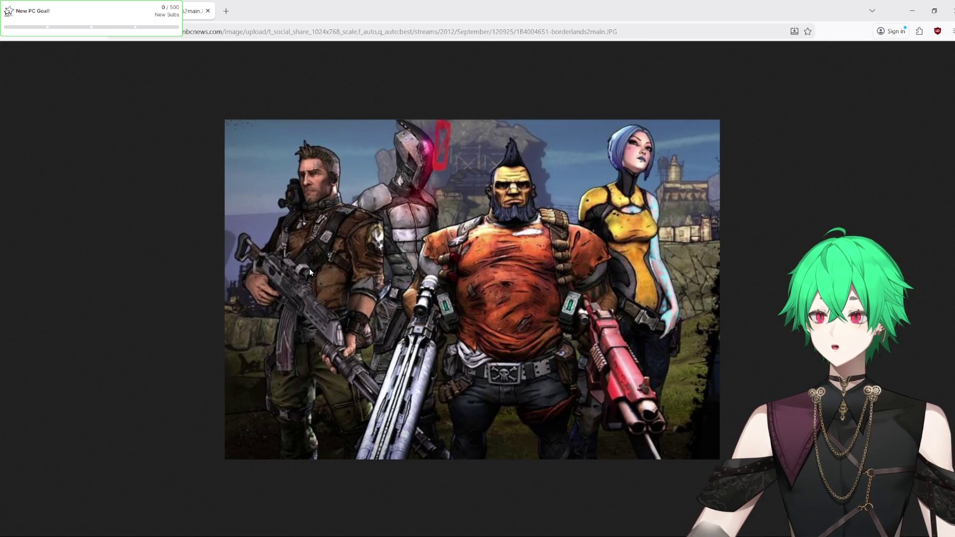
Flip back and forth between the Borderlands 2 and Borderlands 4 image tabs.
key(ctrl+shift+Tab)
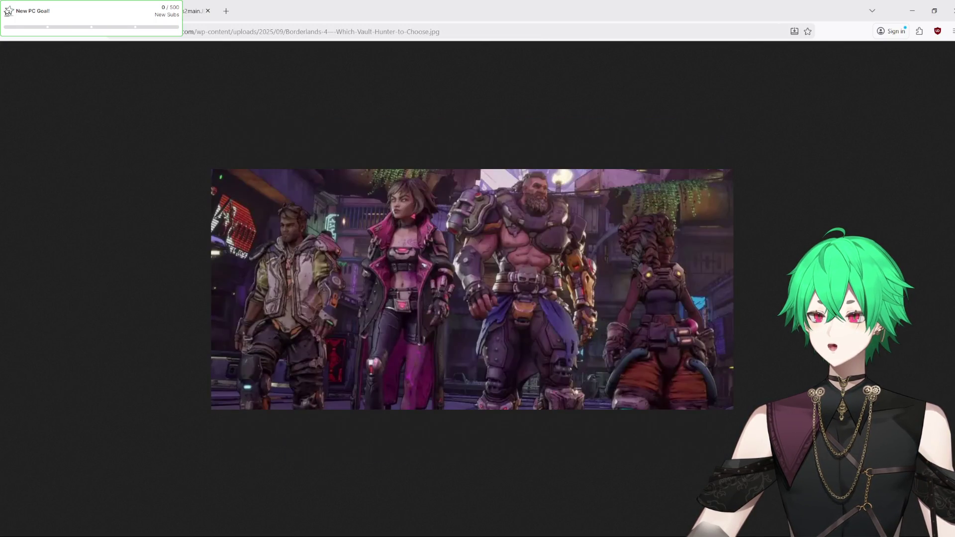
click(196, 17)
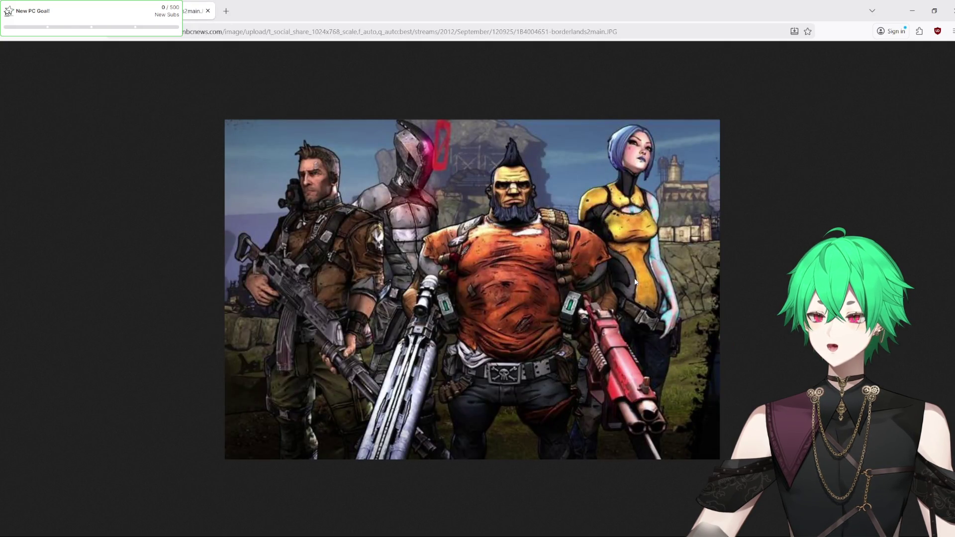
key(ctrl+shift+Tab)
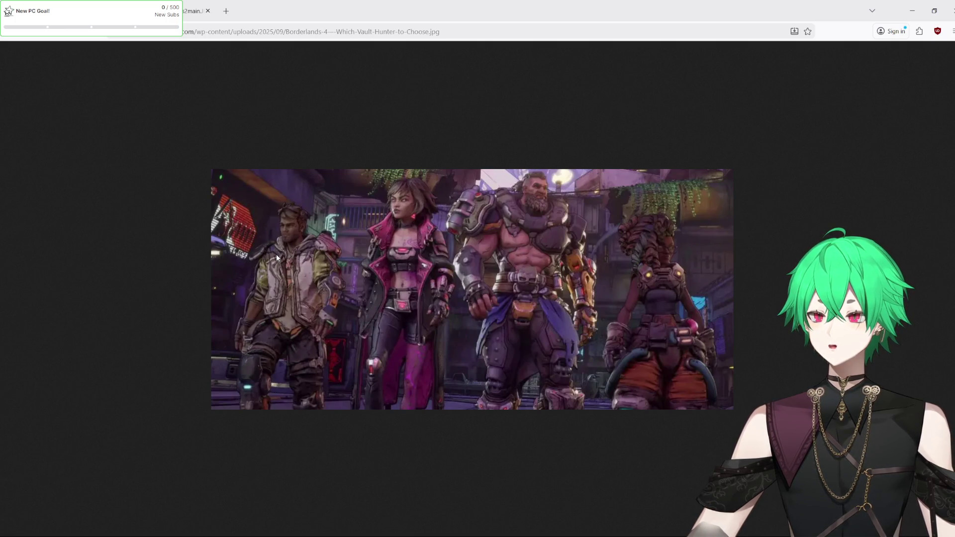
click(184, 7)
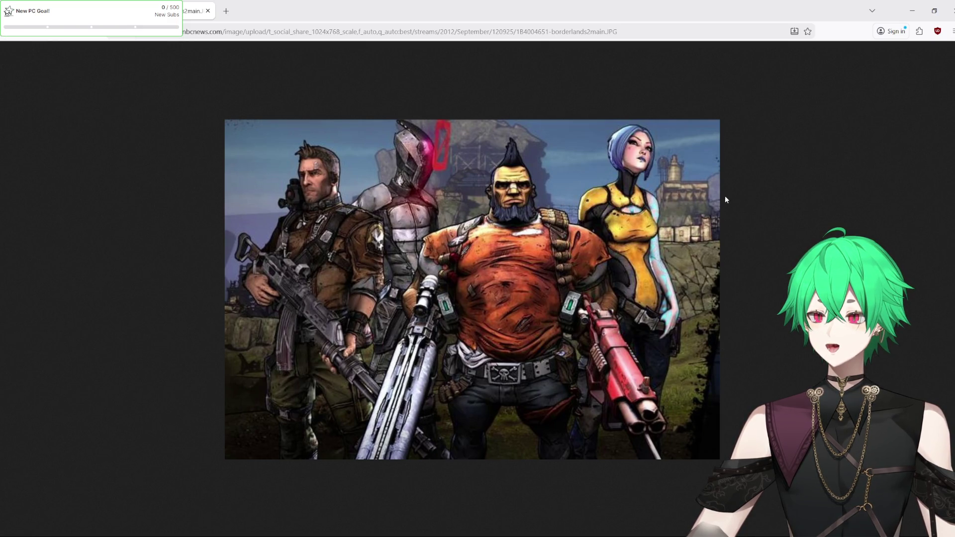
click(125, 11)
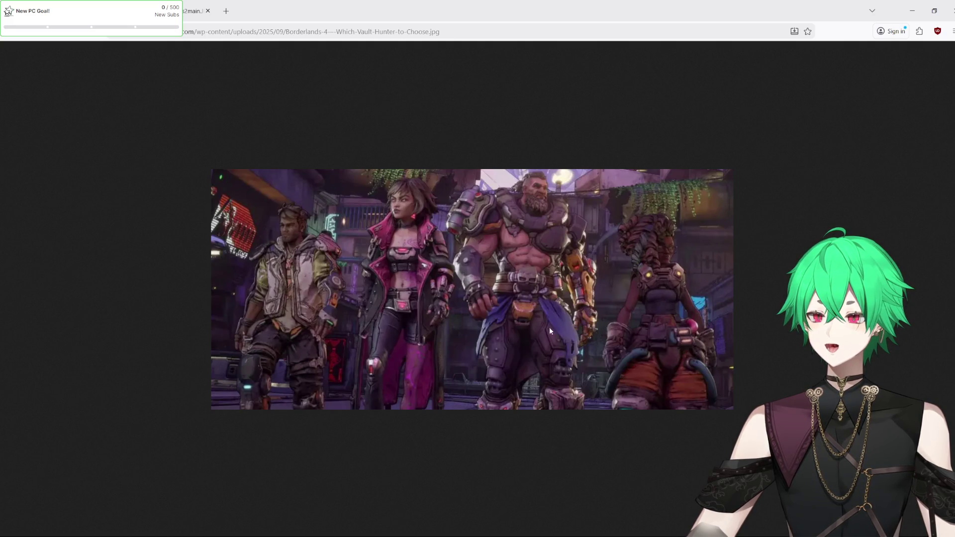
click(197, 10)
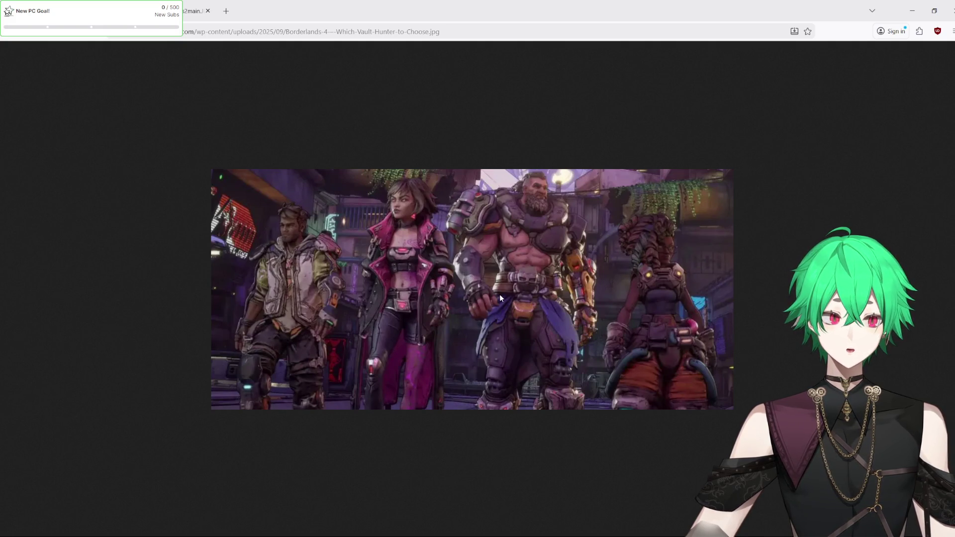
click(198, 10)
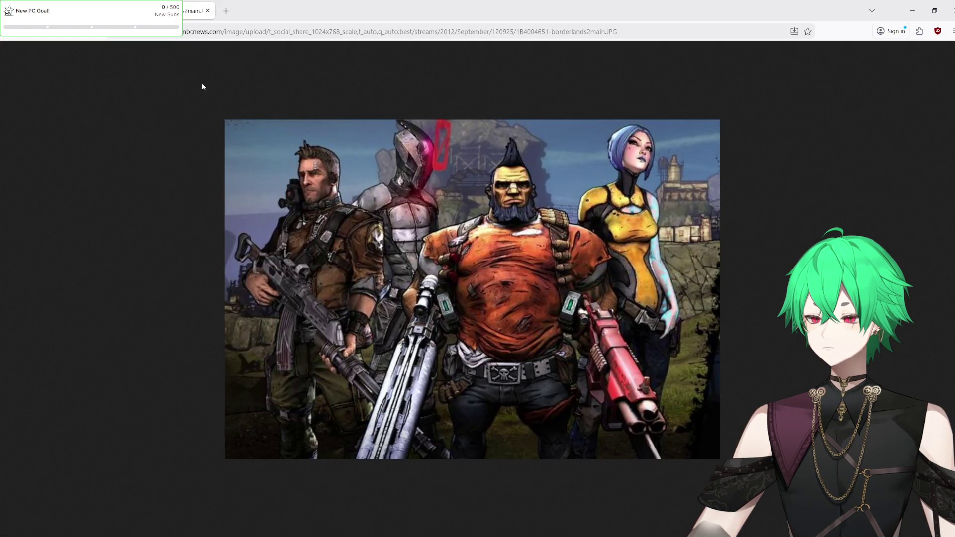
Close the Borderlands 2 and Borderlands 3 tabs and reopen the Borderlands 4 image.
click(208, 10)
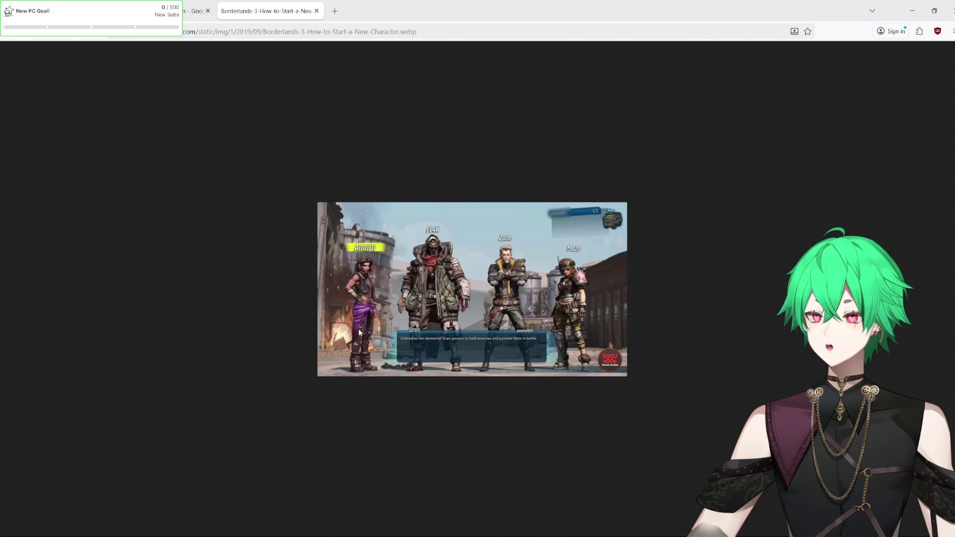
click(316, 10)
key(ctrl+shift+t)
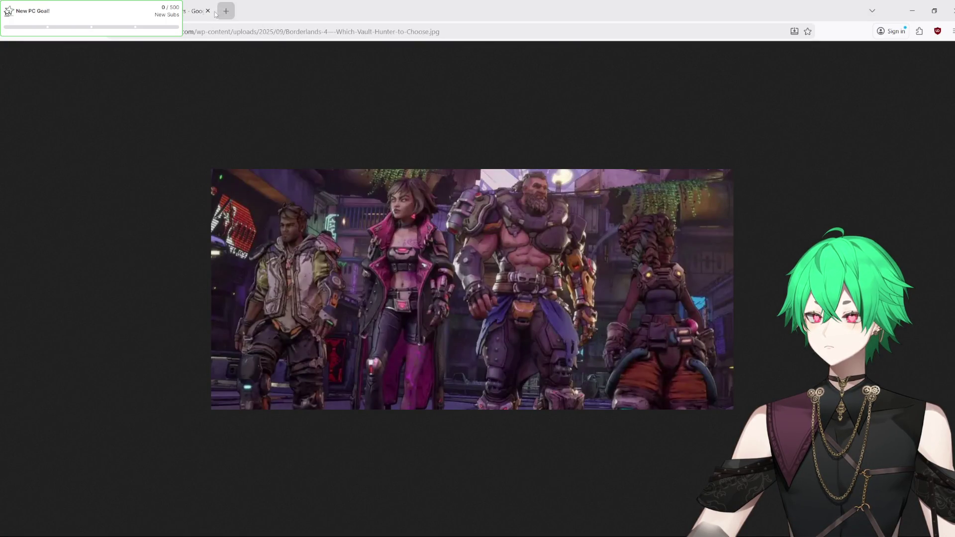
click(125, 11)
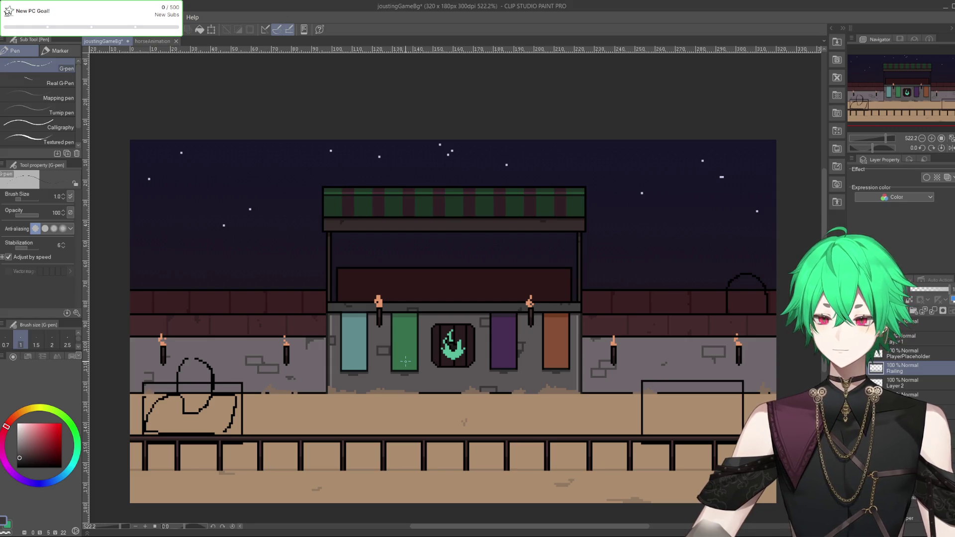
scroll(380, 309, down, 1)
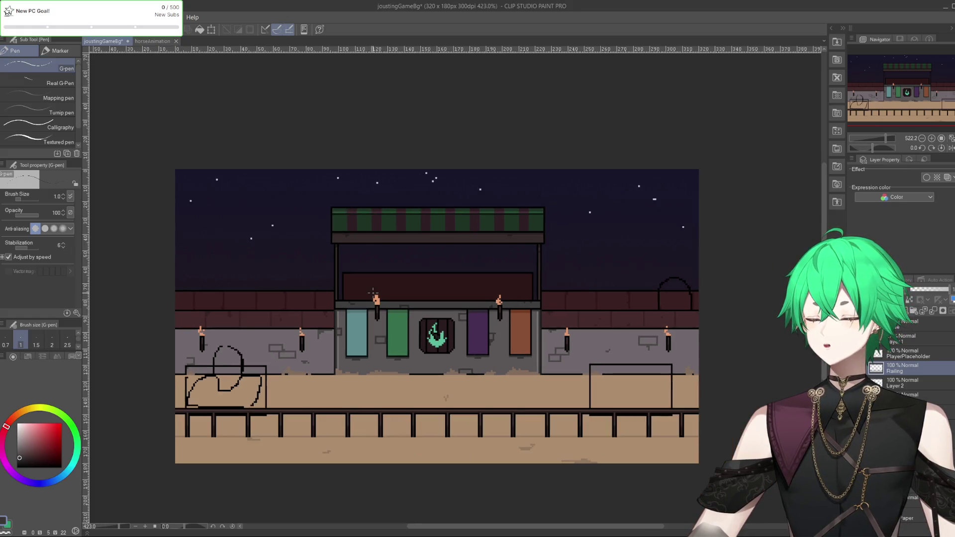
scroll(380, 308, up, 2)
scroll(381, 309, down, 1)
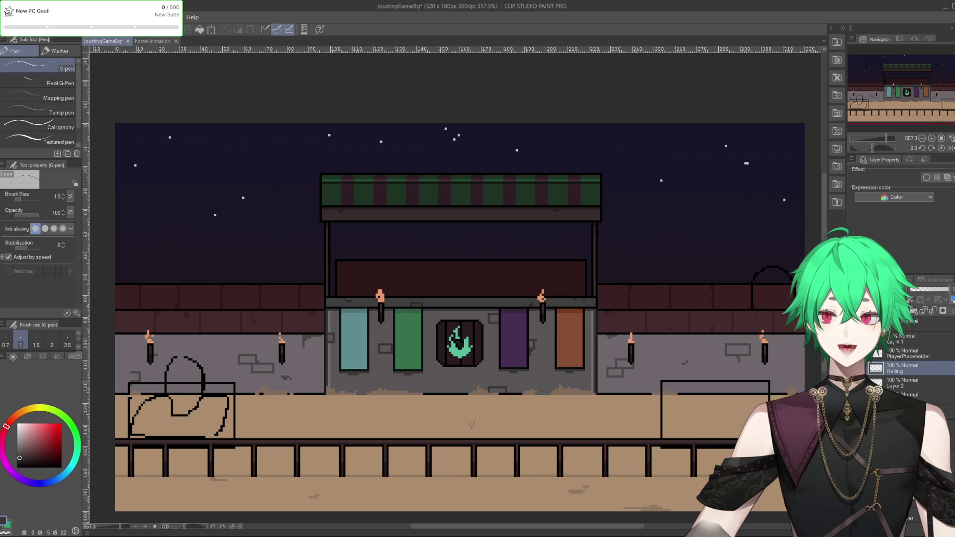
key(alt+Tab)
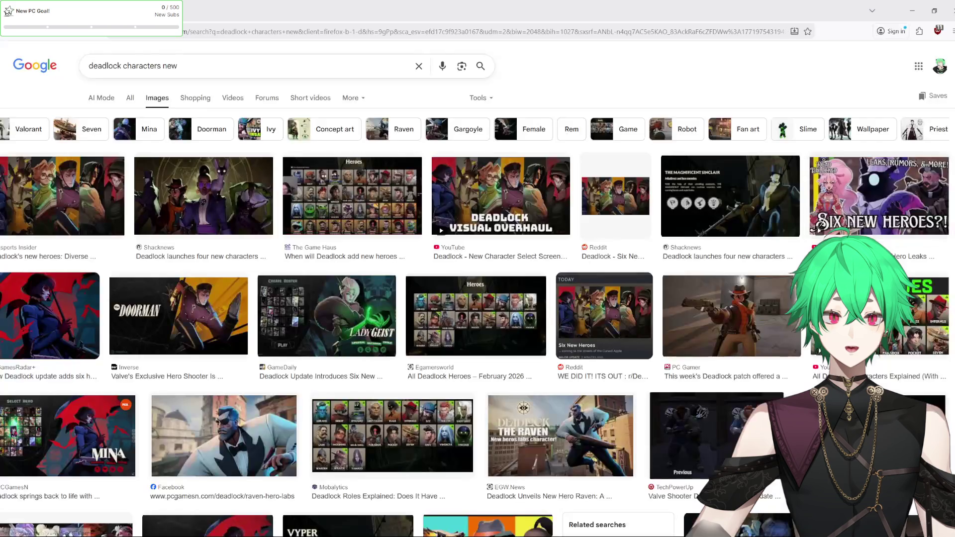
Preview the Mina, Doorman, Lady Geist and Sinclair images in the results.
scroll(299, 284, down, 2)
scroll(299, 284, up, 1)
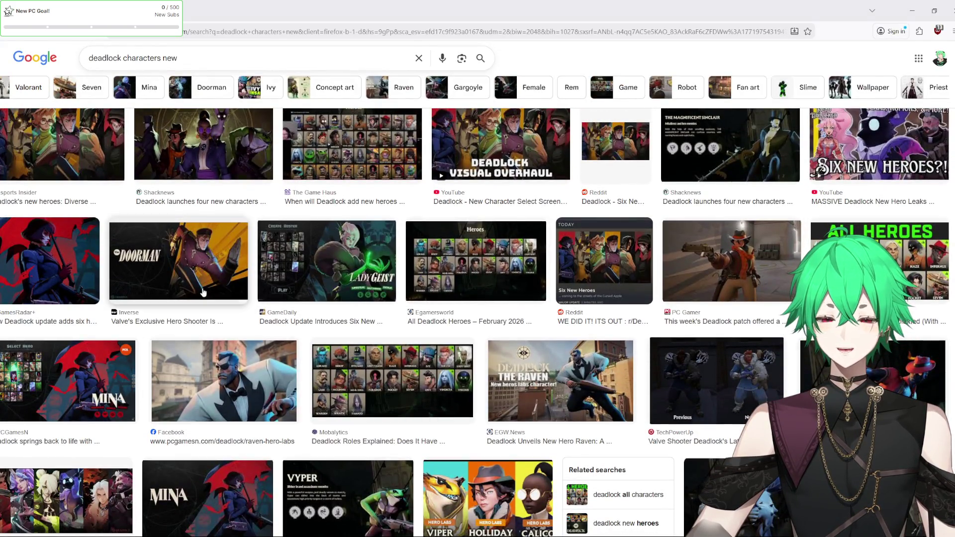
click(68, 262)
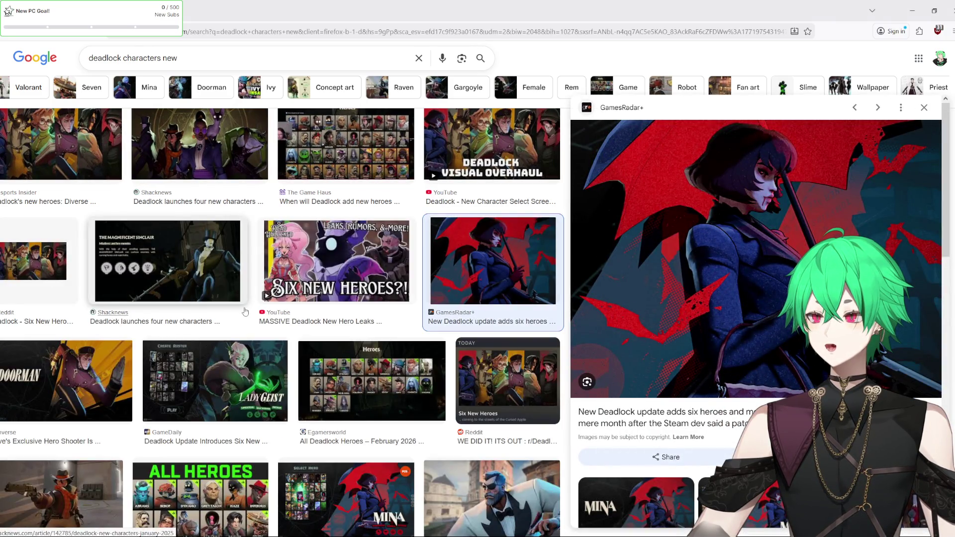
click(97, 371)
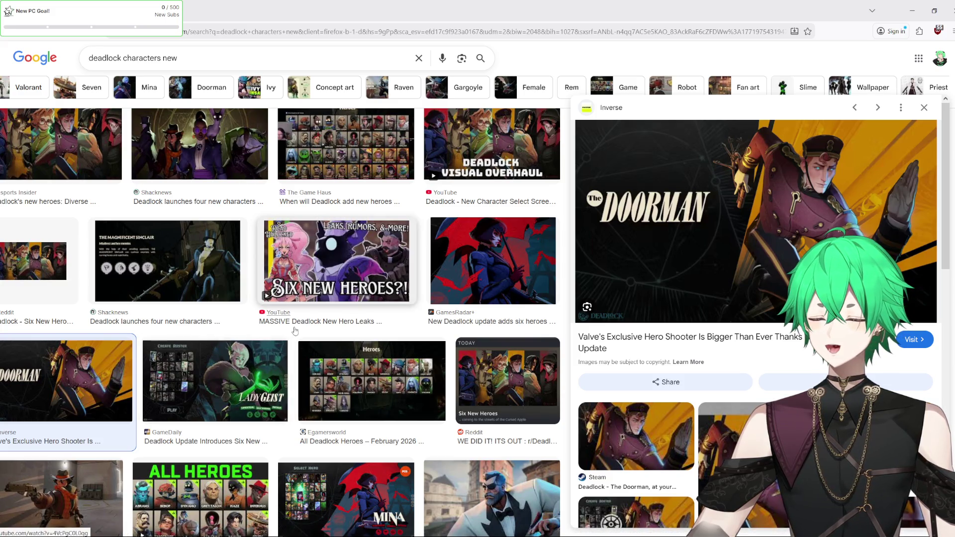
click(224, 385)
scroll(650, 213, up, 2)
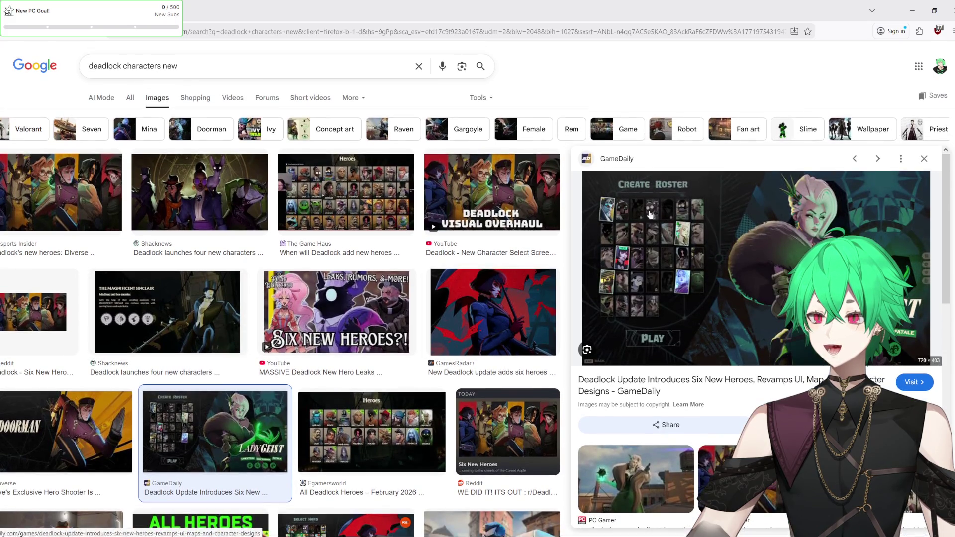
click(184, 300)
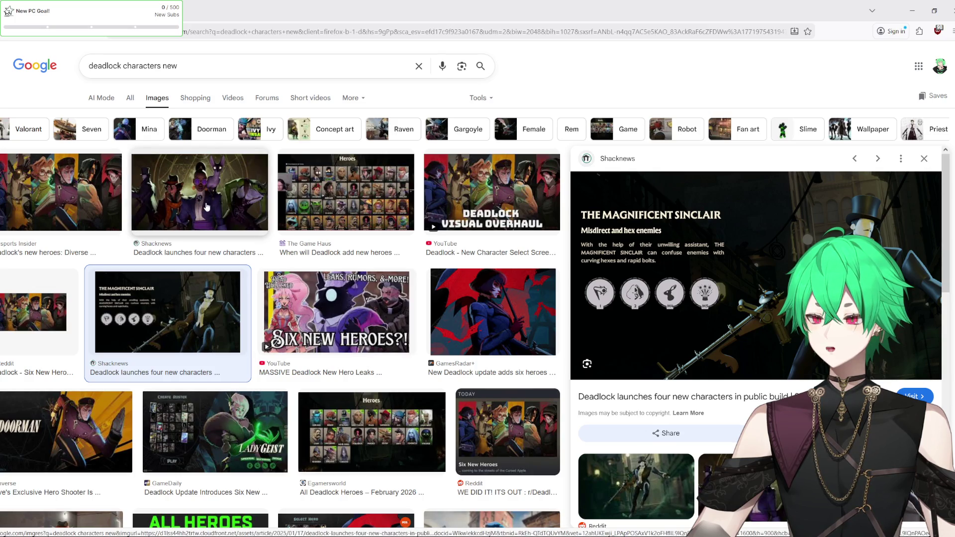
Scroll further down and preview The Game Haus New Hero Leaks image.
scroll(360, 318, down, 10)
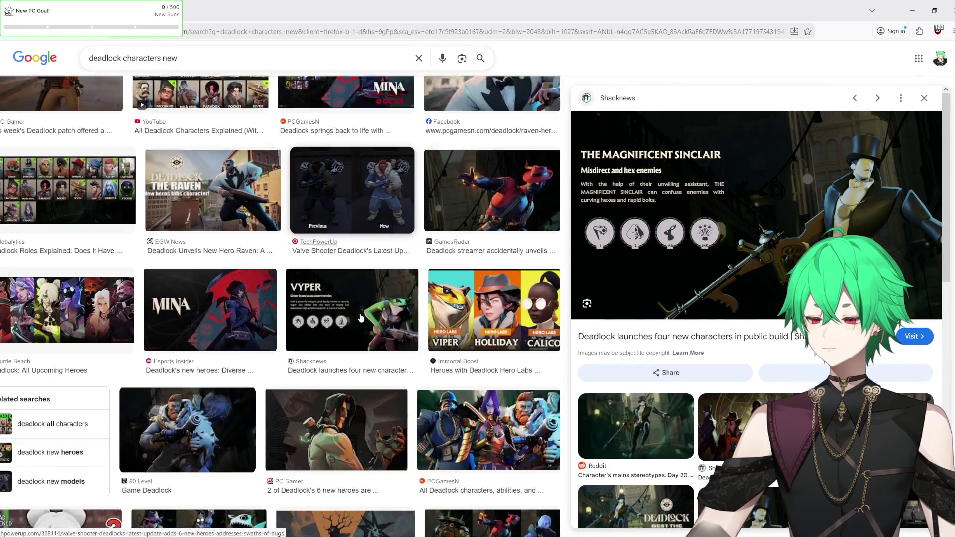
scroll(361, 318, down, 4)
scroll(311, 287, down, 3)
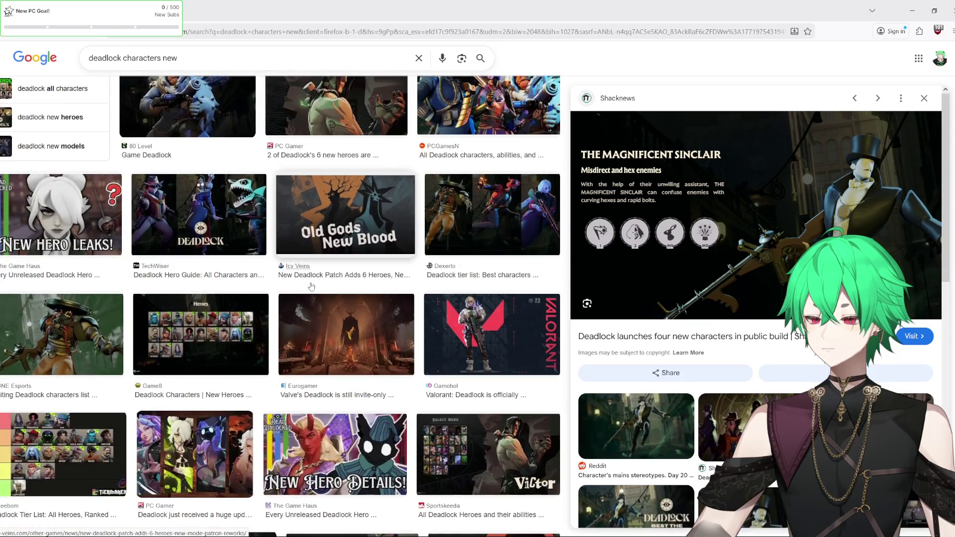
click(60, 214)
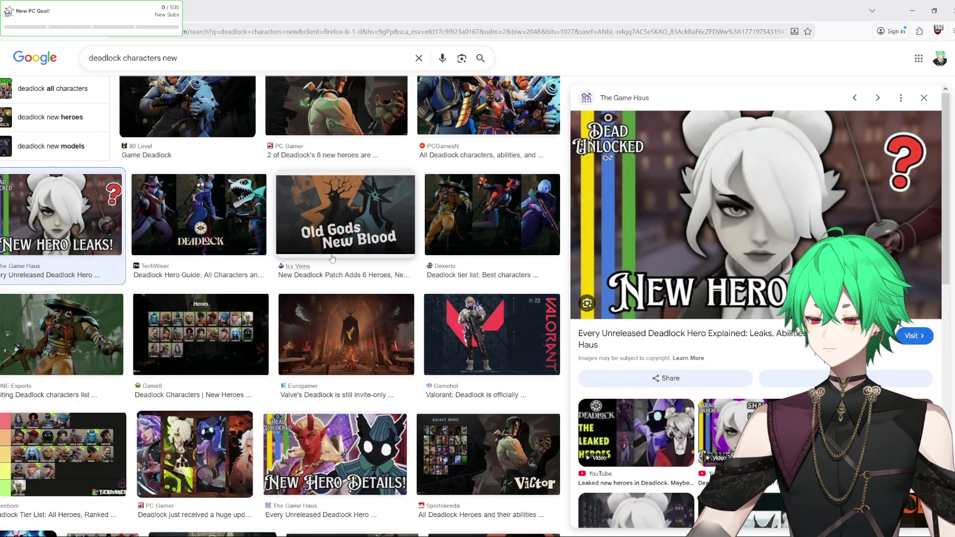
scroll(332, 258, down, 10)
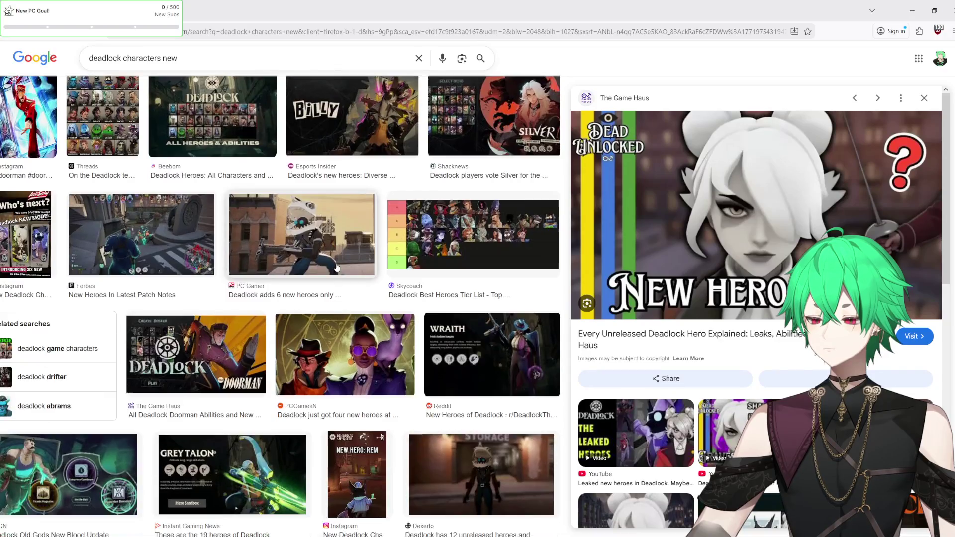
scroll(323, 269, up, 10)
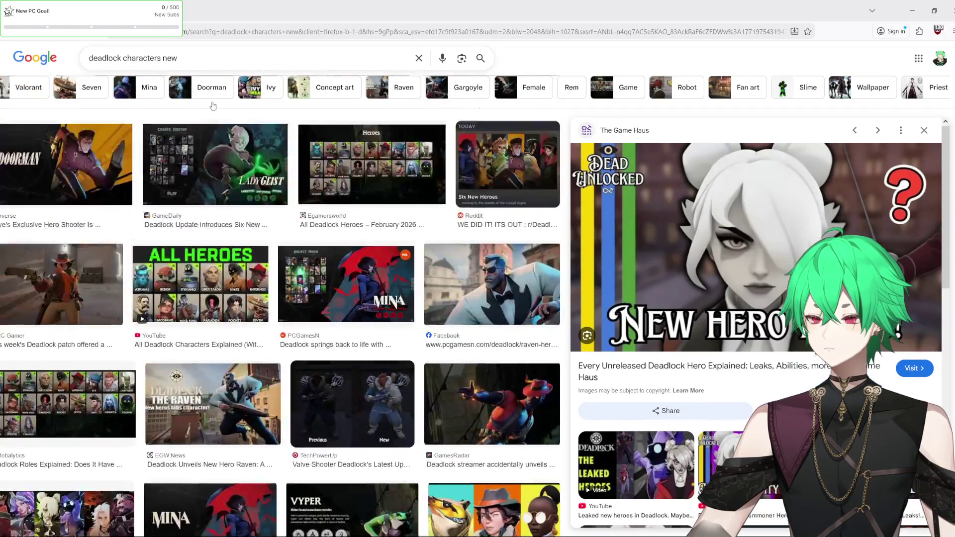
scroll(213, 105, up, 2)
click(217, 59)
Search 'deadlock characters new graves' and preview the Egamersworld and PC Gamer Graves images.
text(grave)
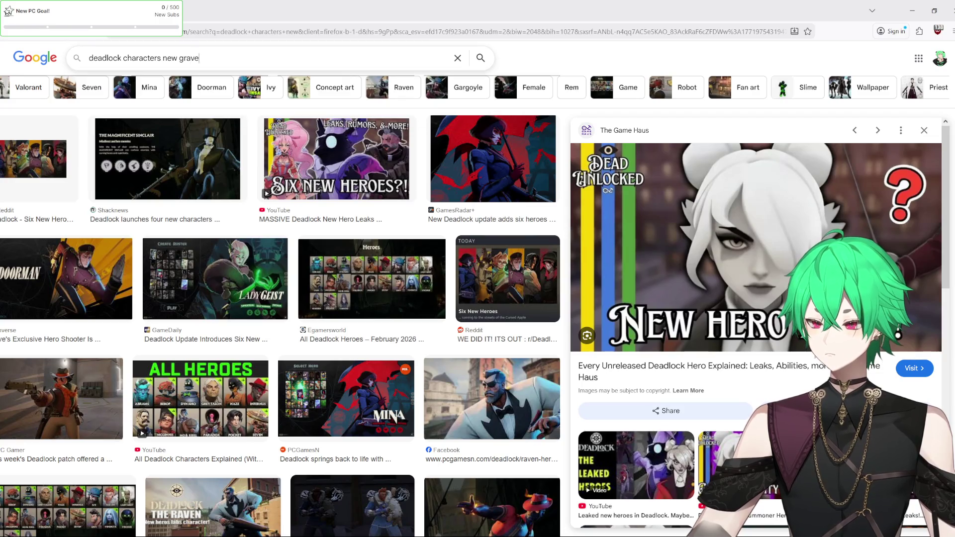
text(s)
key(Return)
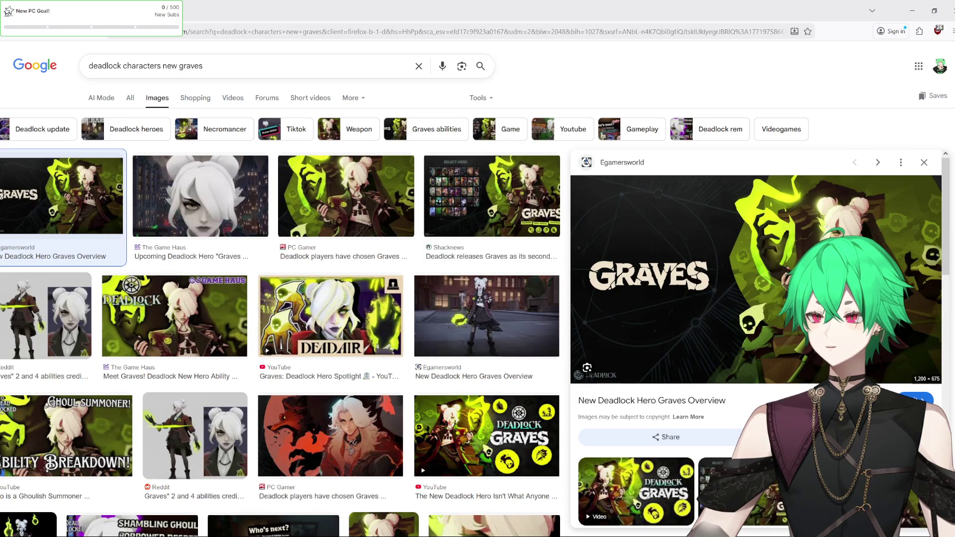
click(495, 313)
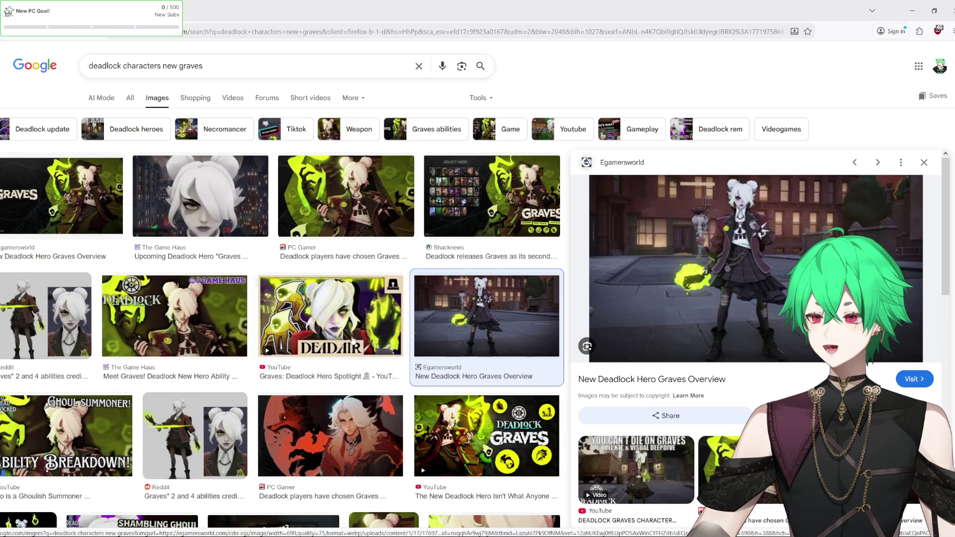
click(334, 199)
click(331, 435)
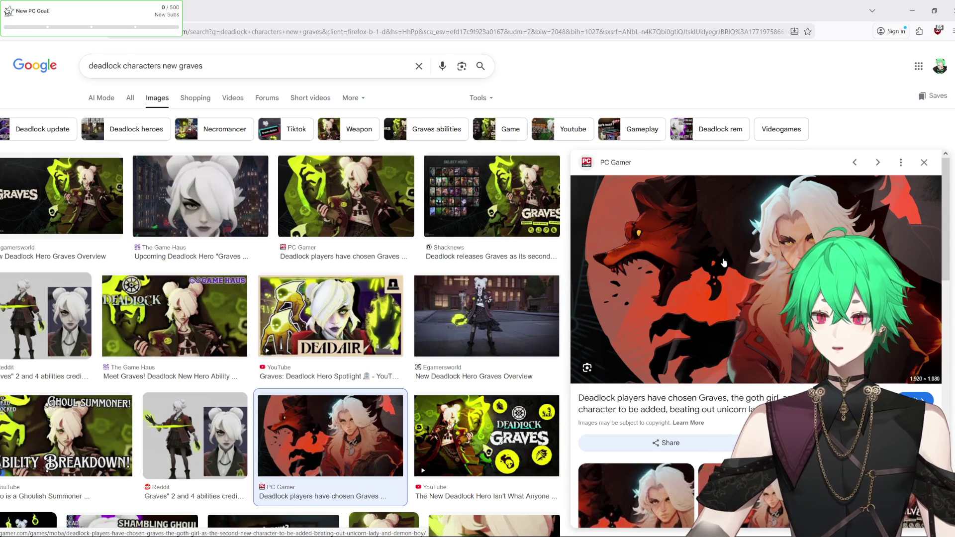
click(360, 191)
scroll(466, 336, down, 4)
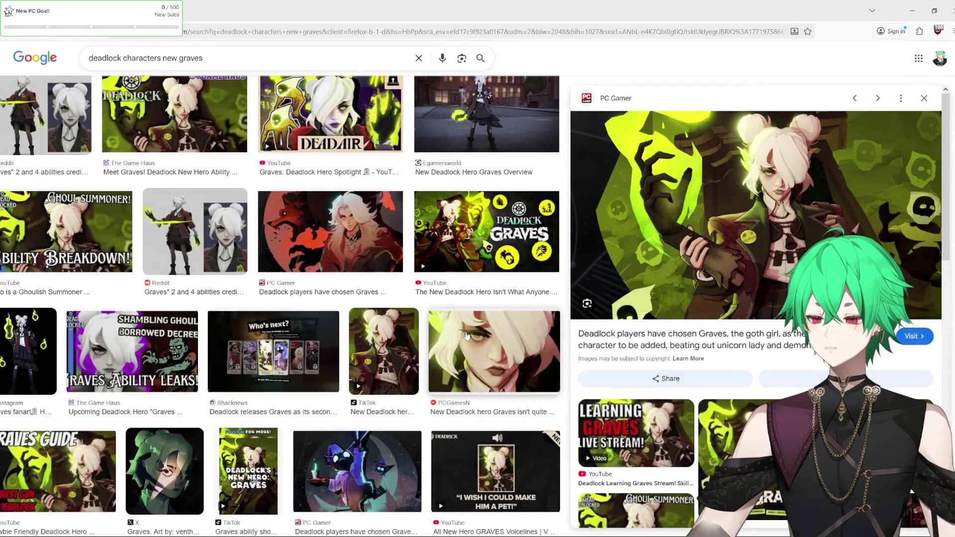
click(350, 468)
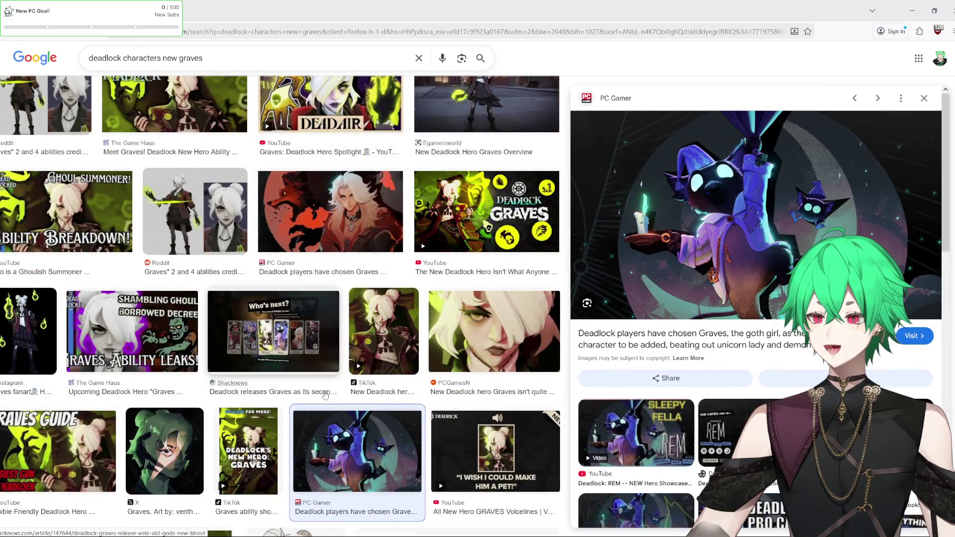
Scroll the results and preview the related Reddit character image.
scroll(325, 395, down, 8)
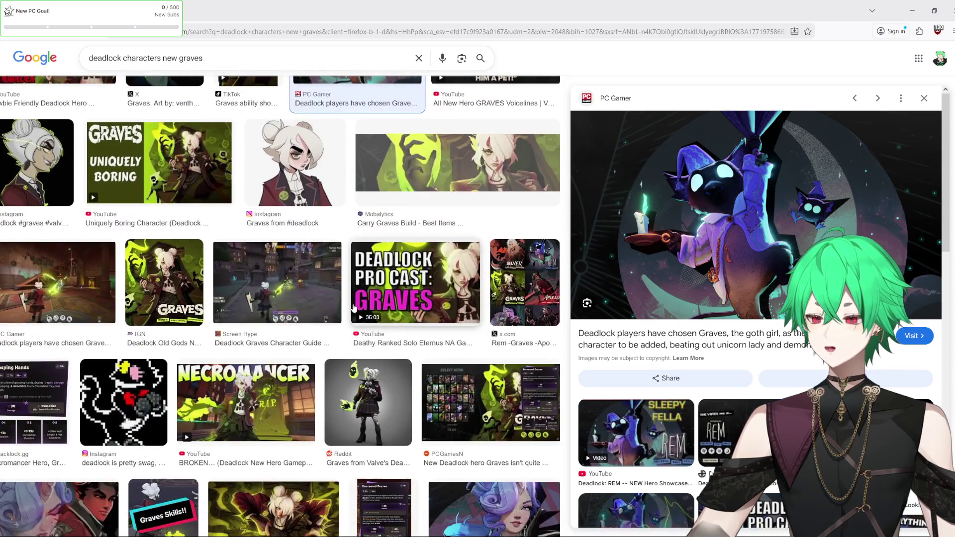
scroll(354, 308, down, 2)
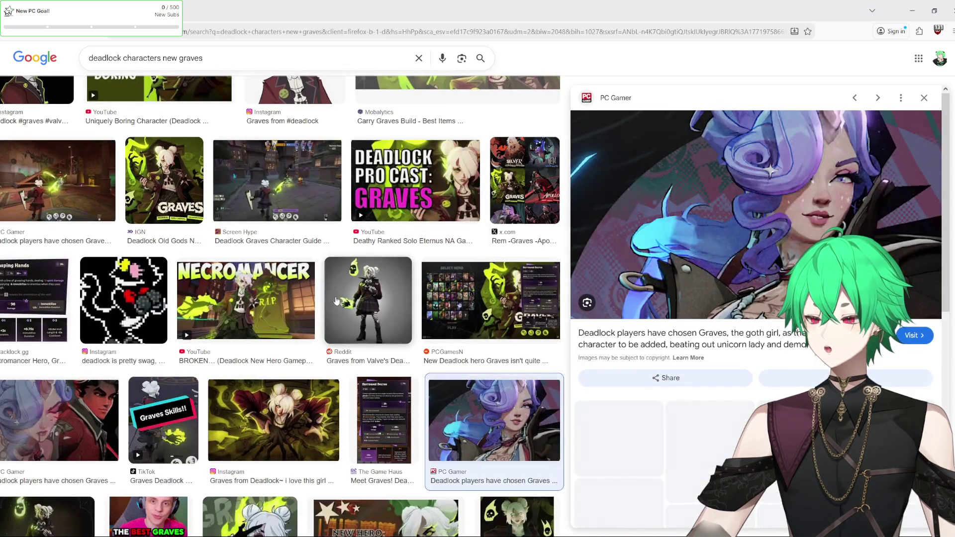
scroll(336, 301, up, 1)
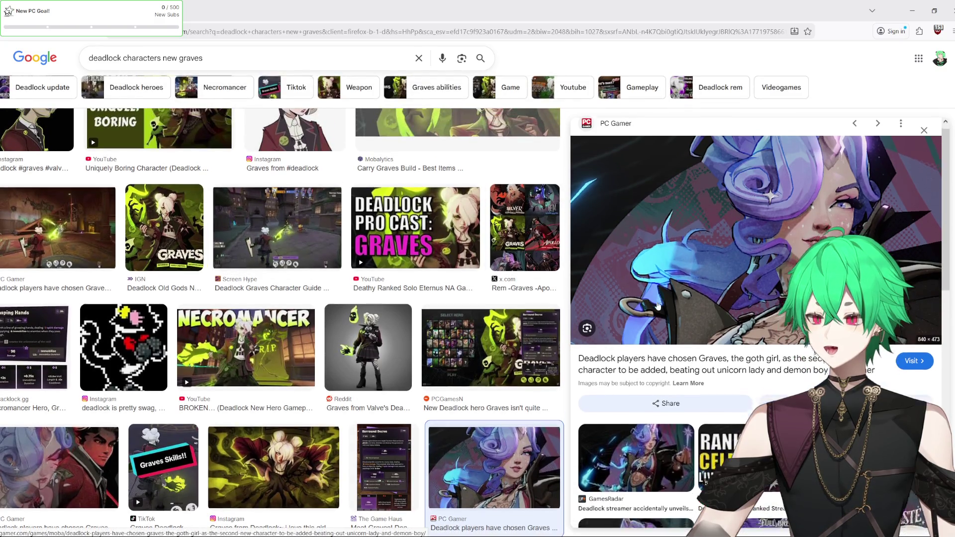
scroll(657, 305, down, 4)
click(658, 305)
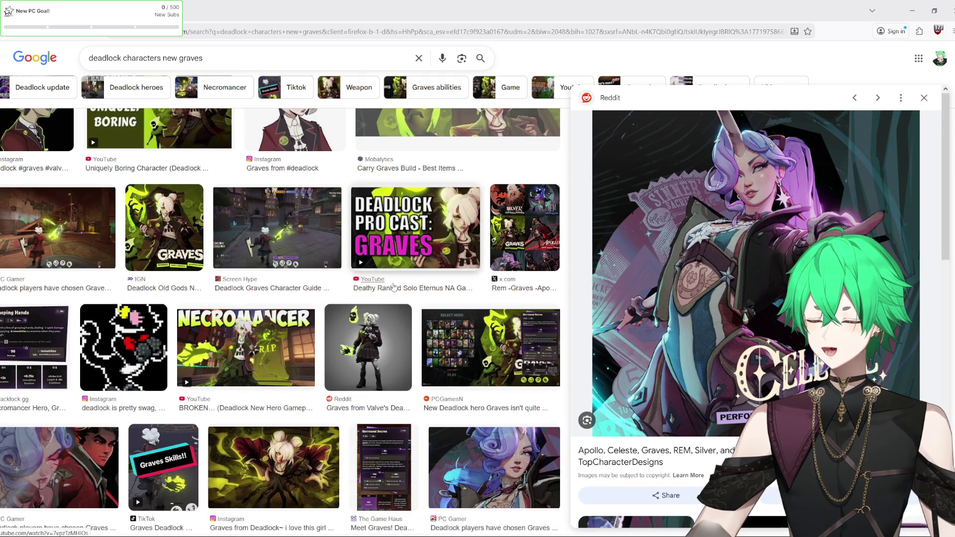
Preview the G2A Street Brawl image, visit its article, and return to the results.
scroll(393, 287, up, 10)
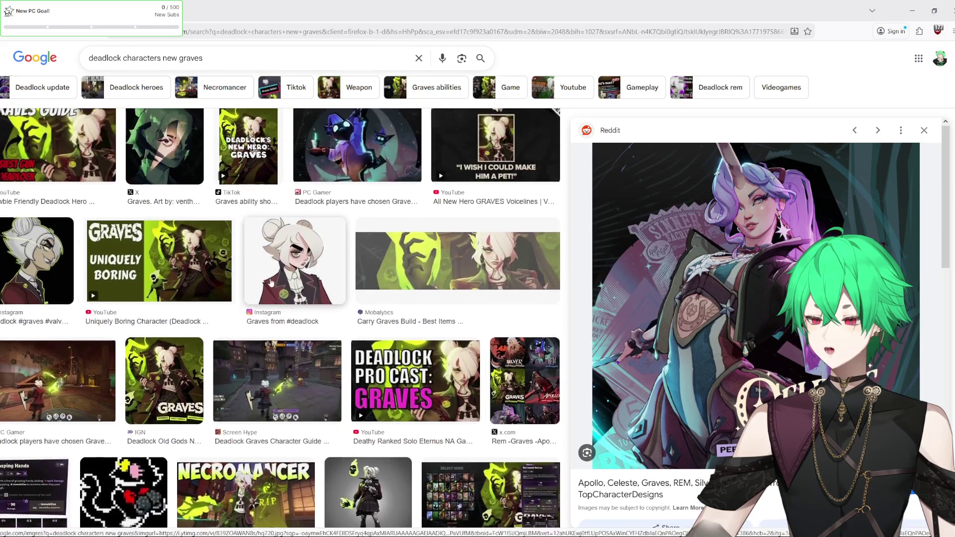
scroll(291, 294, up, 5)
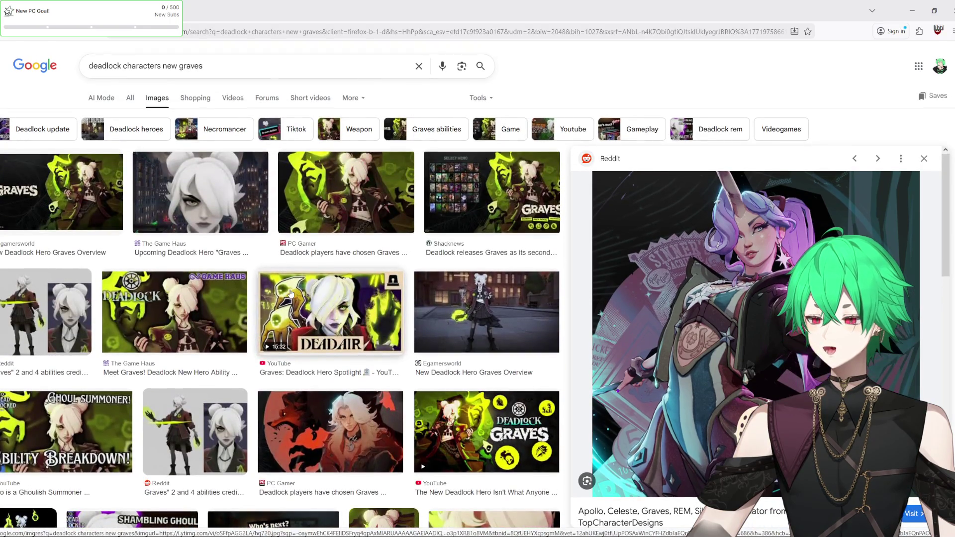
scroll(291, 293, down, 15)
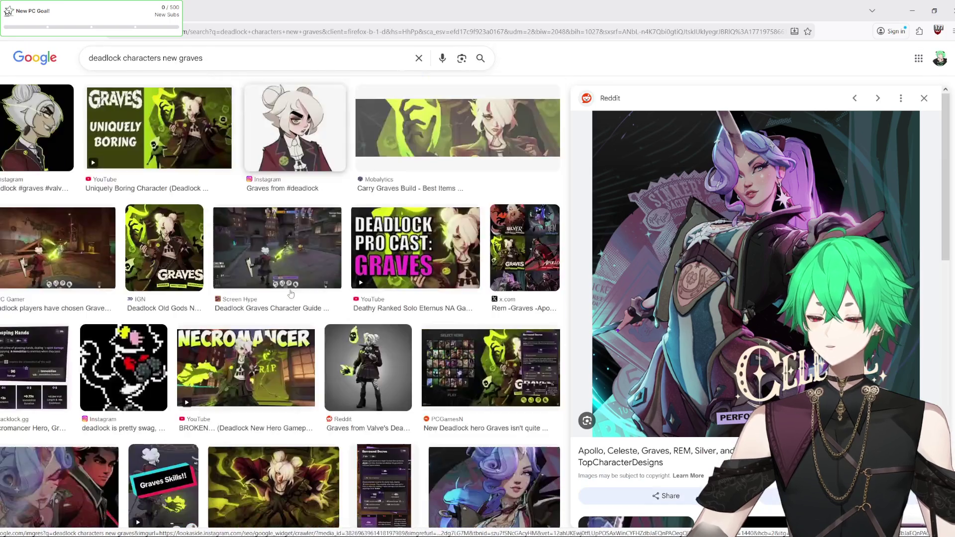
scroll(356, 312, down, 8)
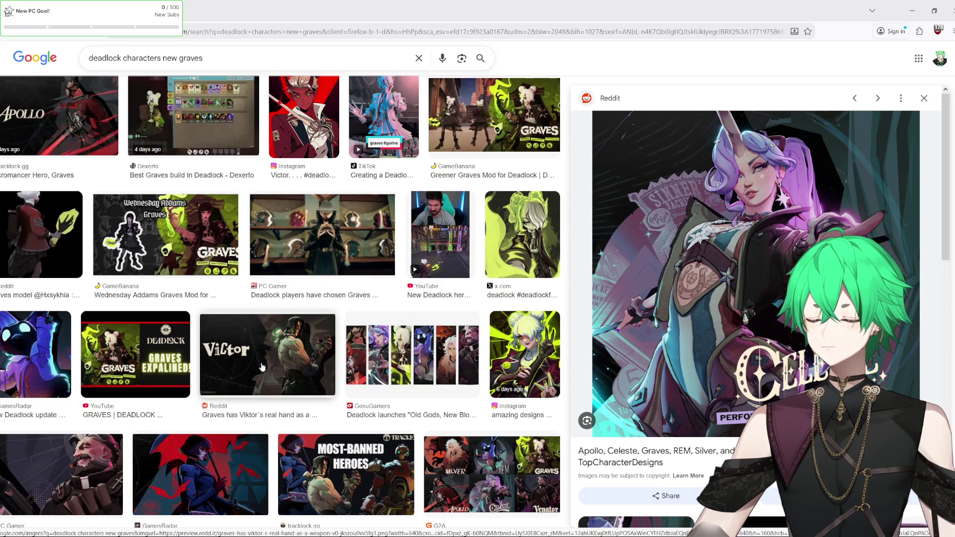
scroll(294, 373, down, 2)
click(493, 371)
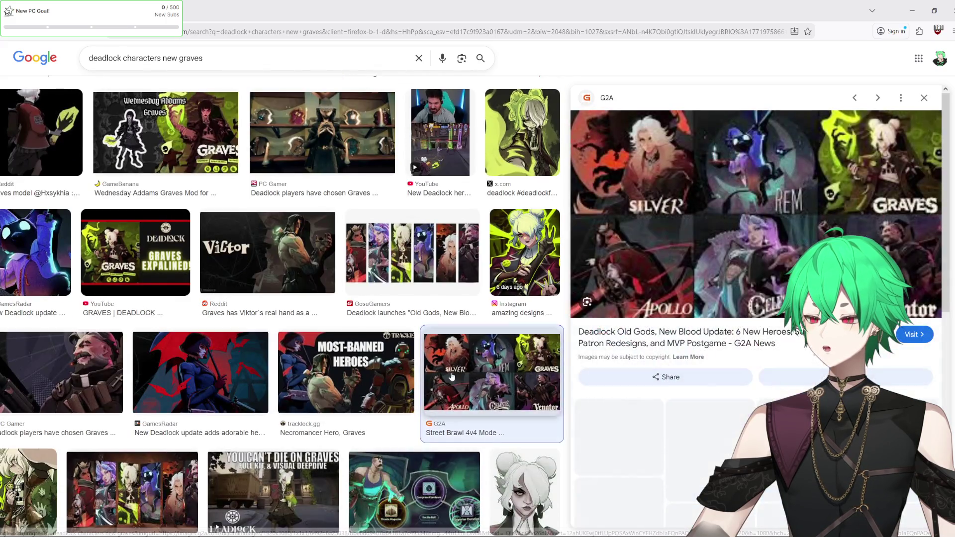
click(802, 255)
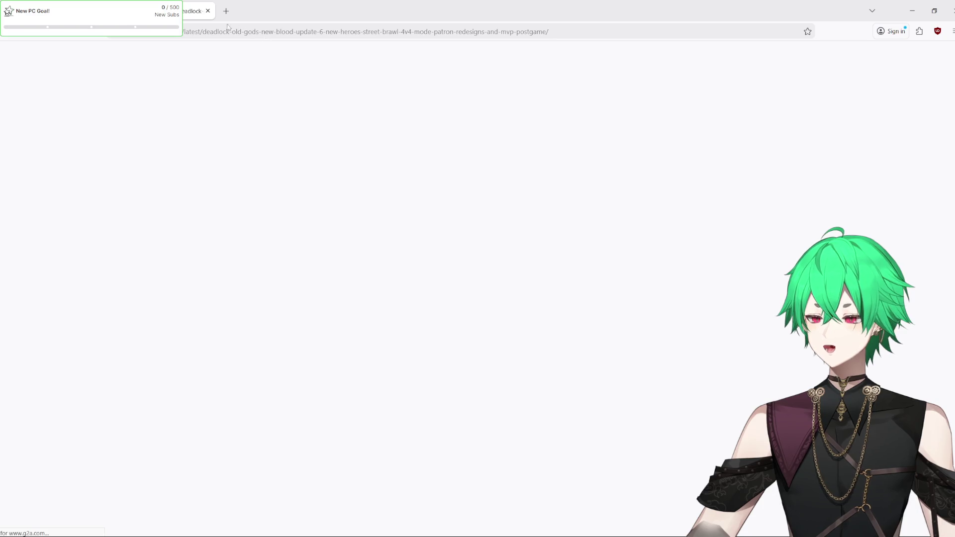
key(alt+Left)
right_click(680, 209)
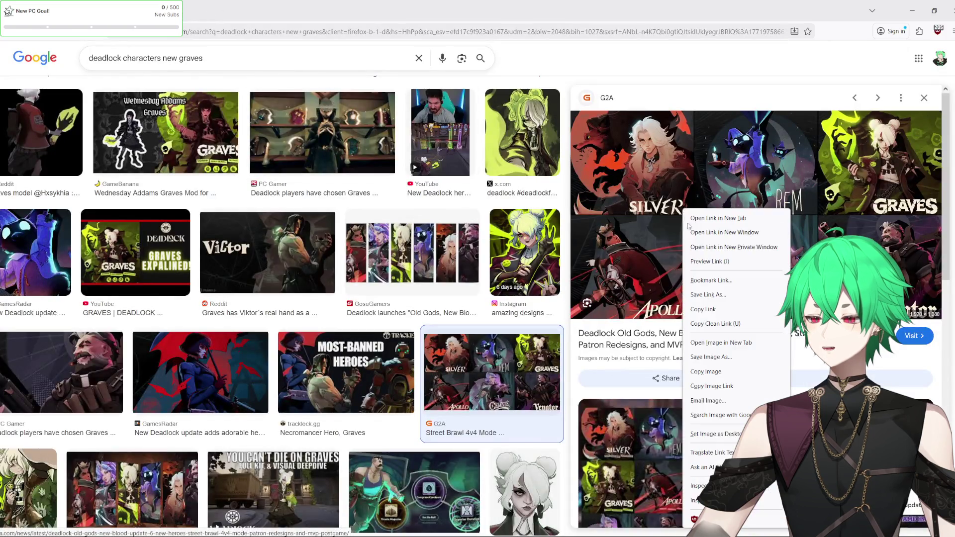
Close the redirect tab and open the full-size G2A hero collage in its own tab.
click(726, 219)
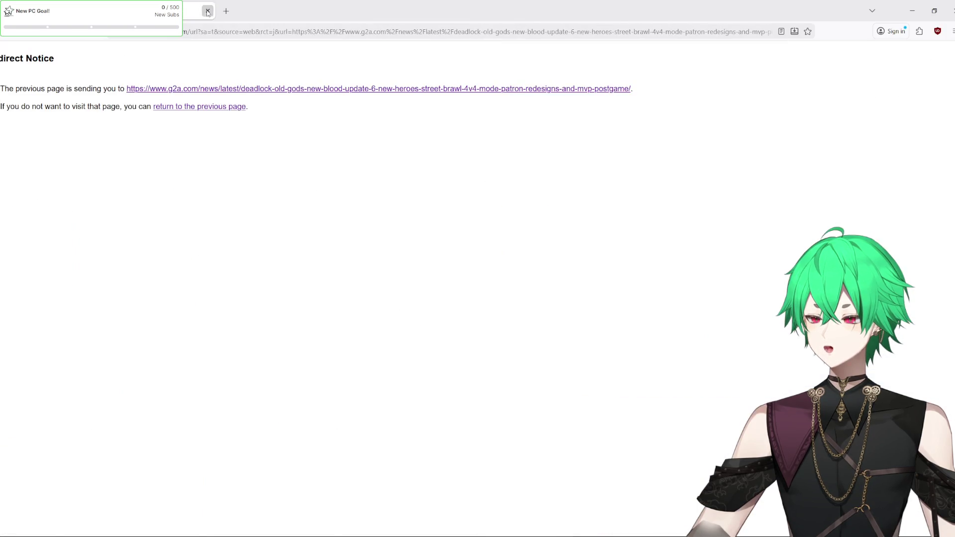
click(208, 10)
right_click(600, 226)
click(636, 359)
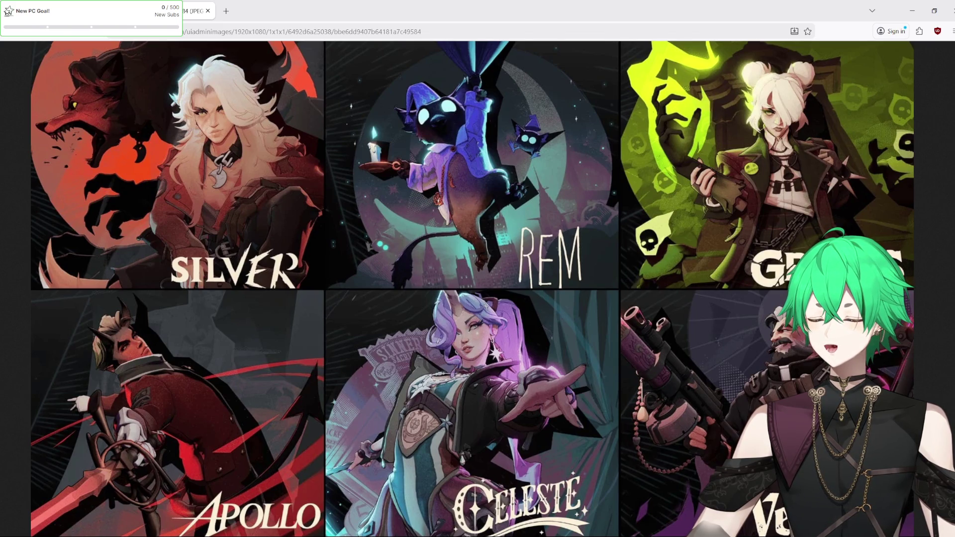
key(alt+Tab)
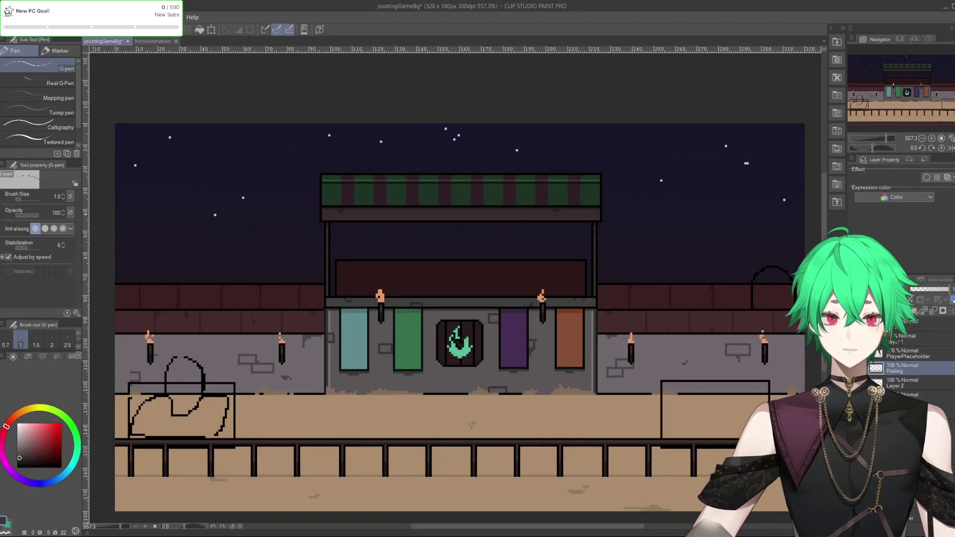
scroll(556, 292, down, 2)
scroll(467, 325, up, 3)
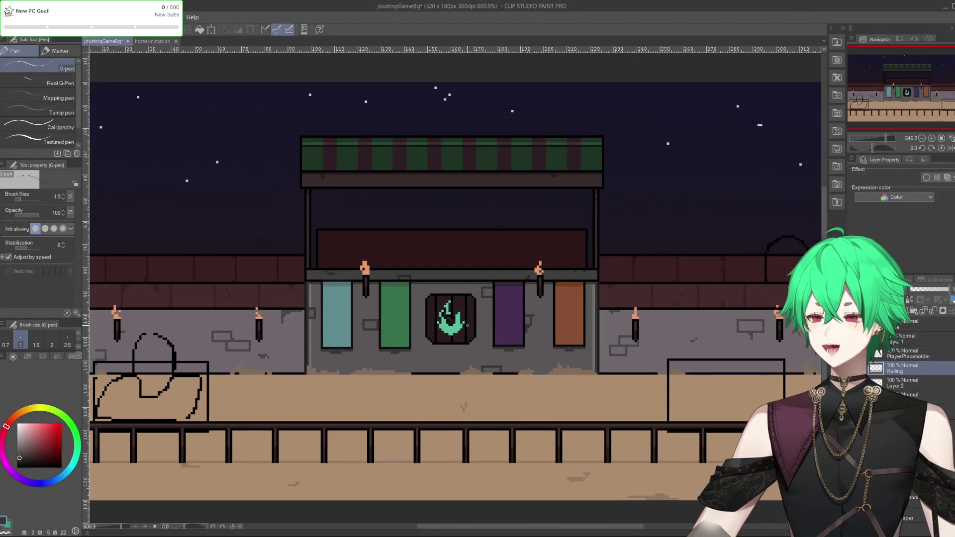
scroll(467, 325, down, 3)
scroll(738, 265, up, 3)
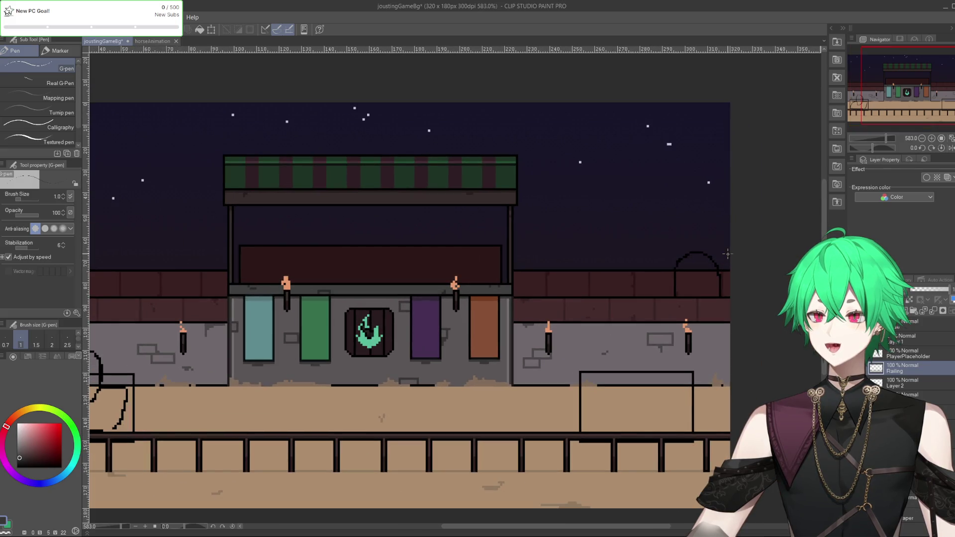
scroll(737, 265, up, 2)
scroll(738, 265, up, 1)
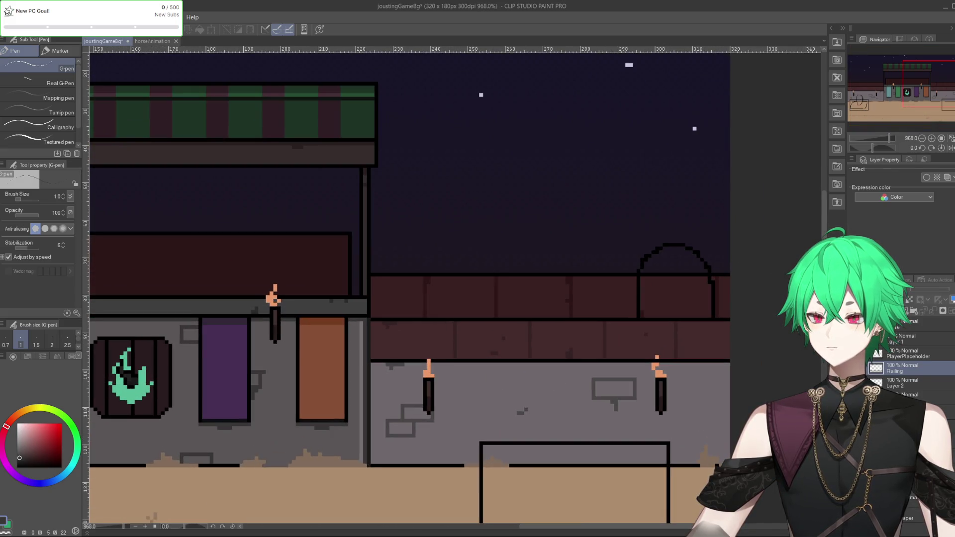
scroll(421, 314, down, 4)
scroll(420, 314, up, 3)
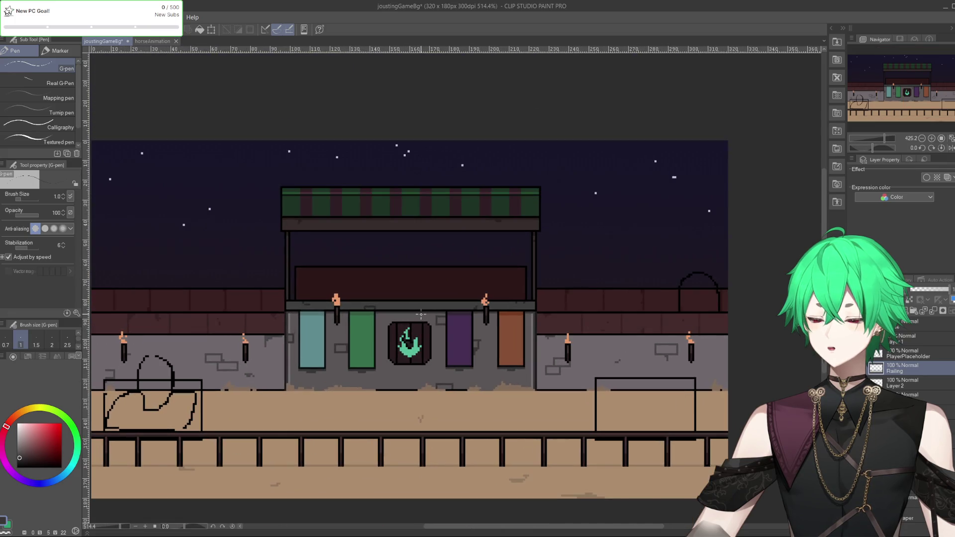
scroll(421, 315, down, 1)
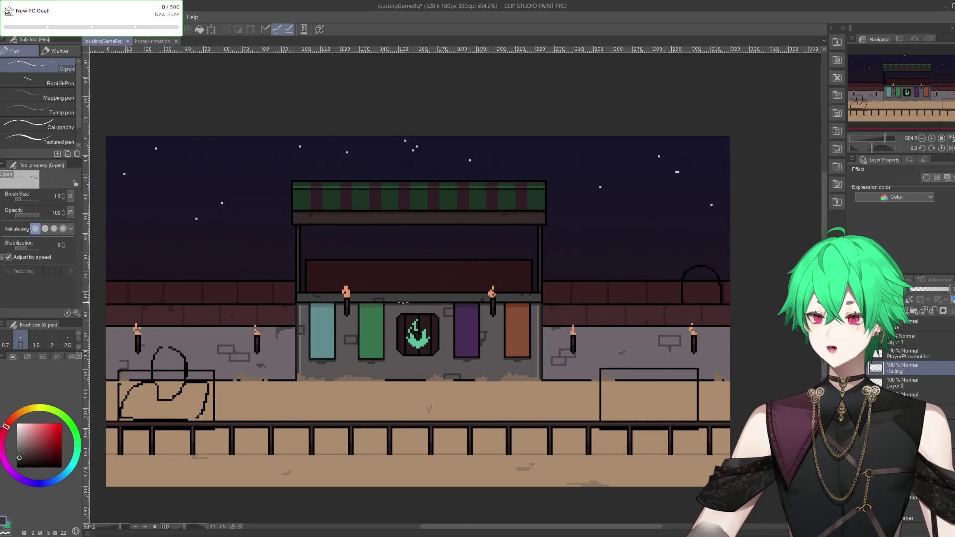
scroll(403, 302, up, 1)
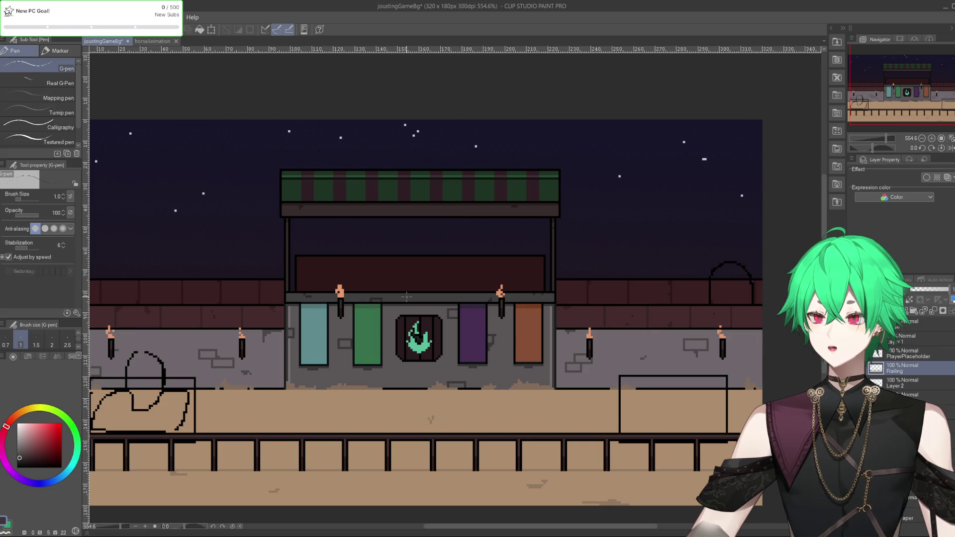
scroll(407, 298, down, 2)
scroll(621, 241, up, 4)
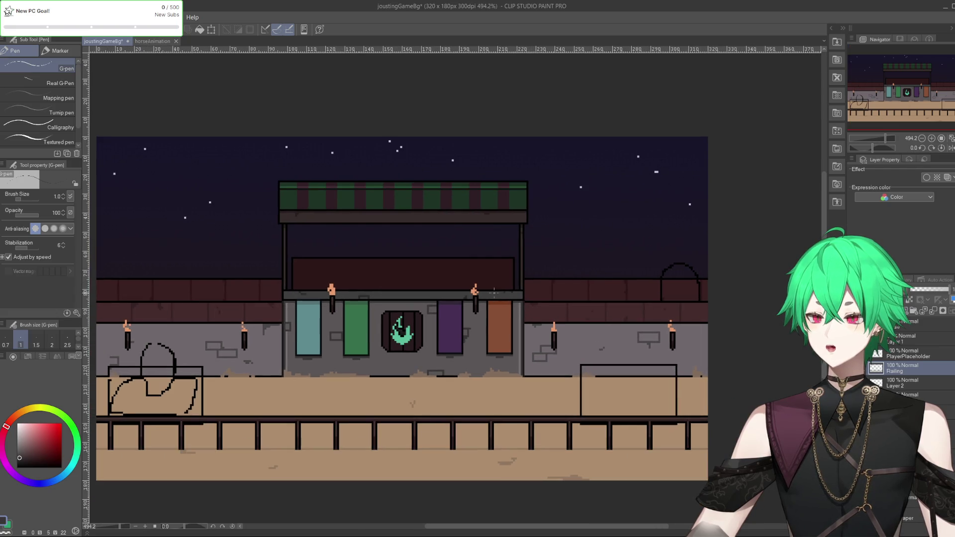
scroll(621, 241, up, 1)
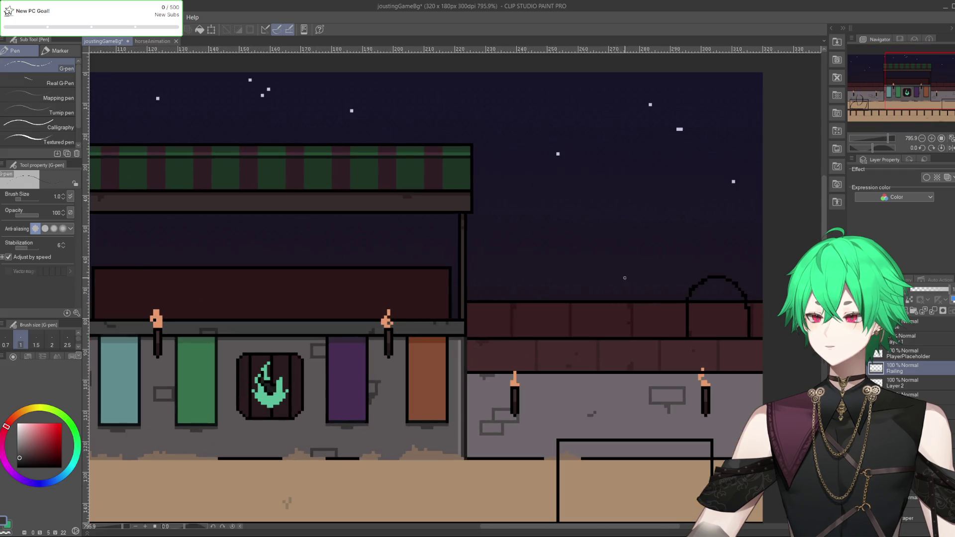
scroll(624, 242, down, 2)
scroll(629, 243, up, 1)
scroll(636, 246, down, 2)
scroll(635, 245, up, 1)
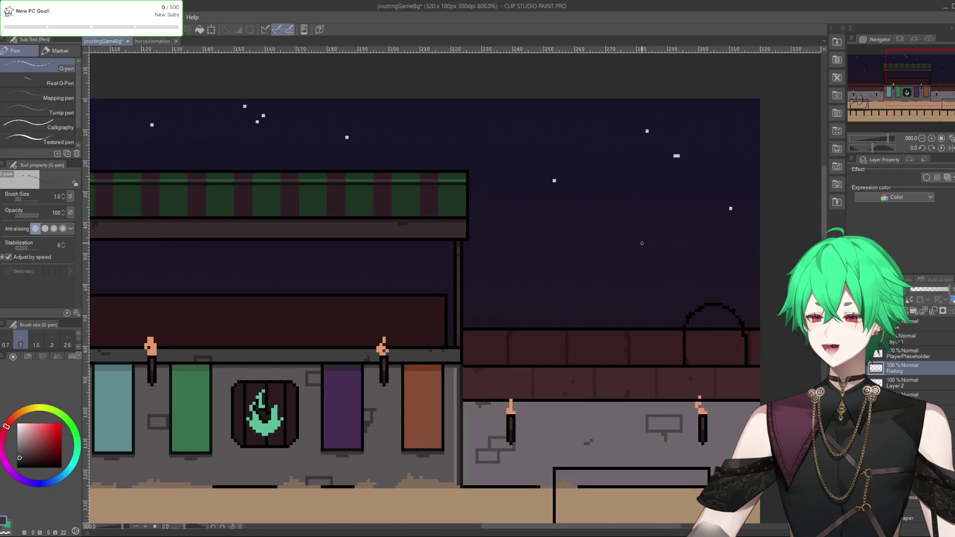
scroll(386, 344, down, 5)
scroll(386, 344, up, 2)
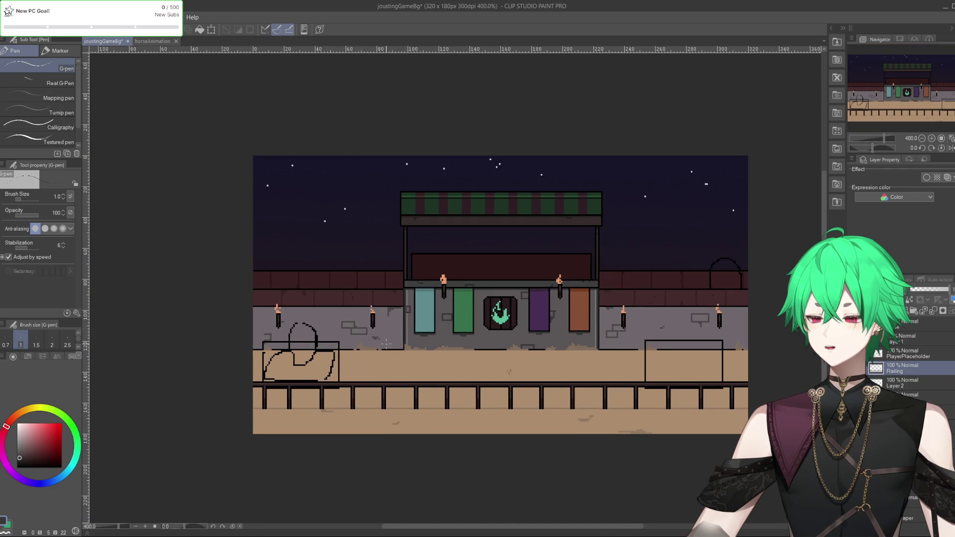
scroll(485, 293, up, 2)
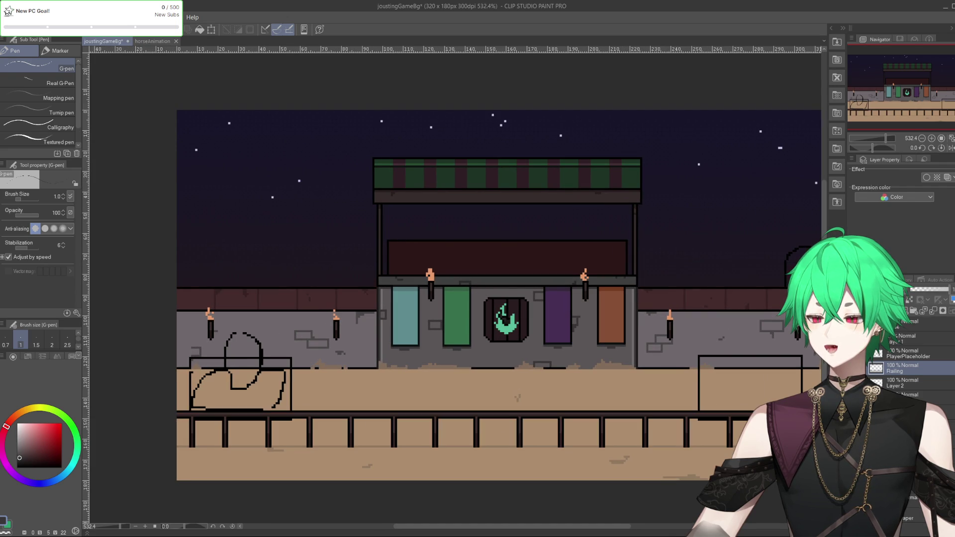
scroll(656, 241, down, 1)
scroll(657, 241, up, 2)
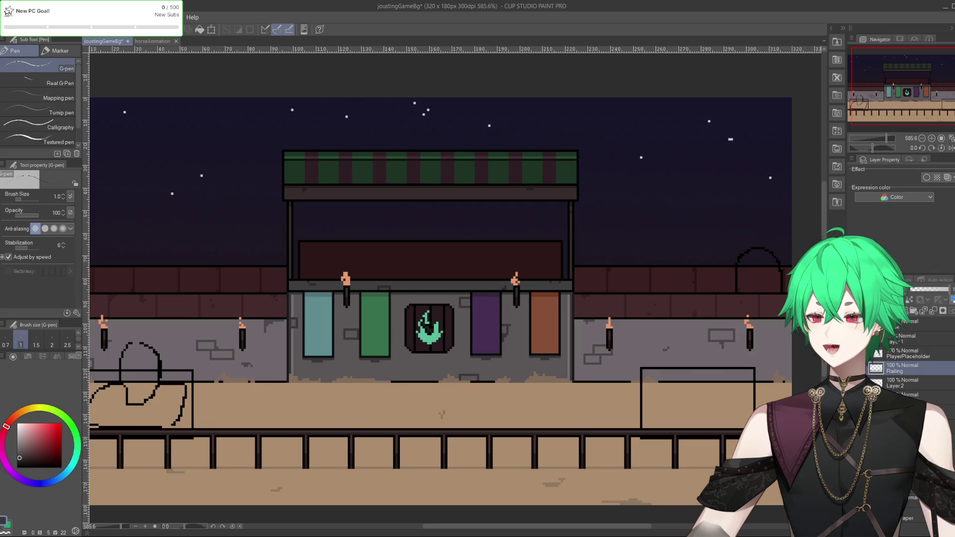
scroll(420, 364, down, 2)
scroll(421, 365, up, 1)
scroll(421, 365, down, 1)
scroll(490, 311, up, 2)
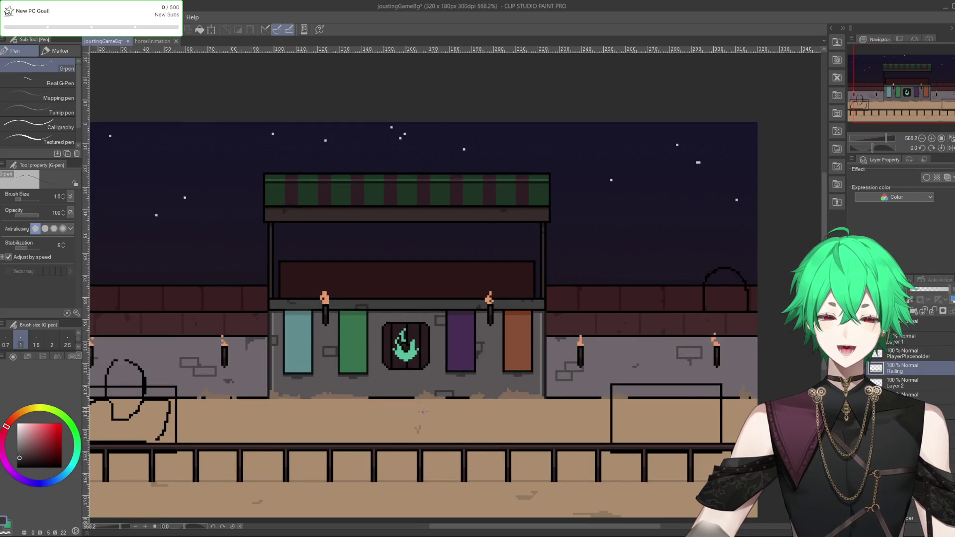
mouse_move(345, 527)
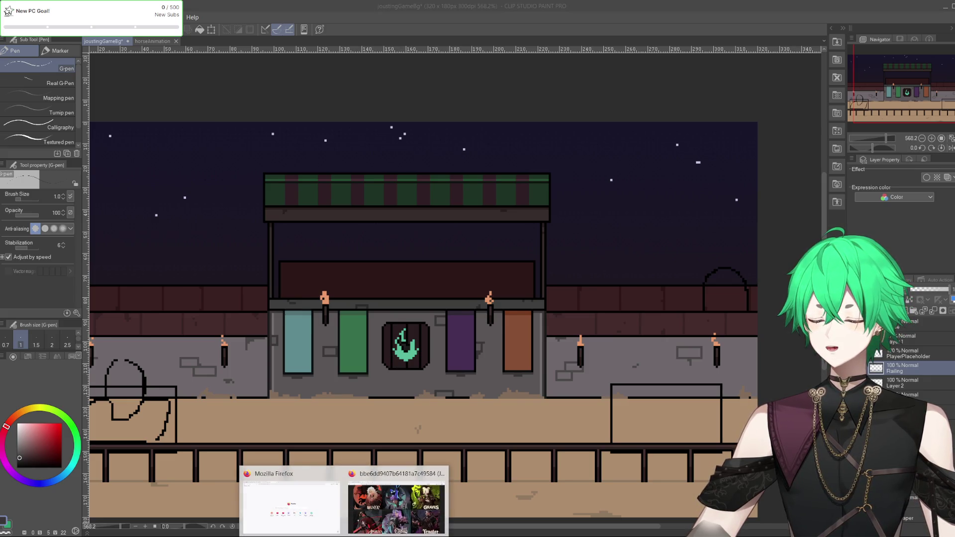
click(398, 500)
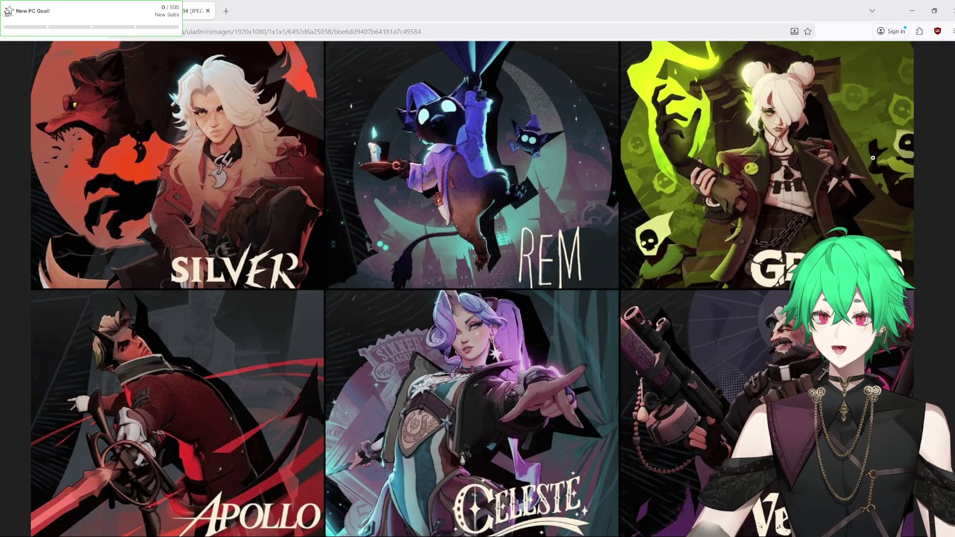
key(alt+Tab)
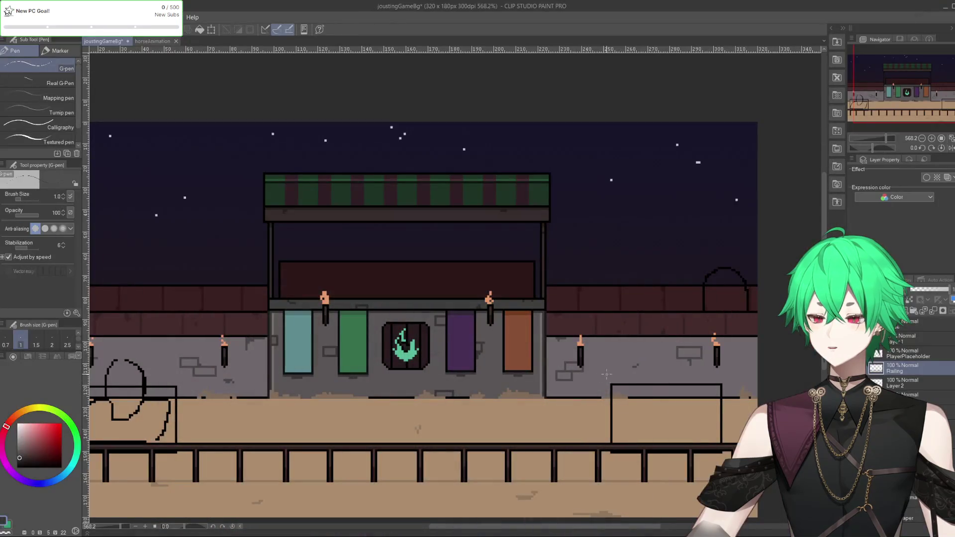
scroll(606, 374, down, 3)
scroll(545, 327, up, 4)
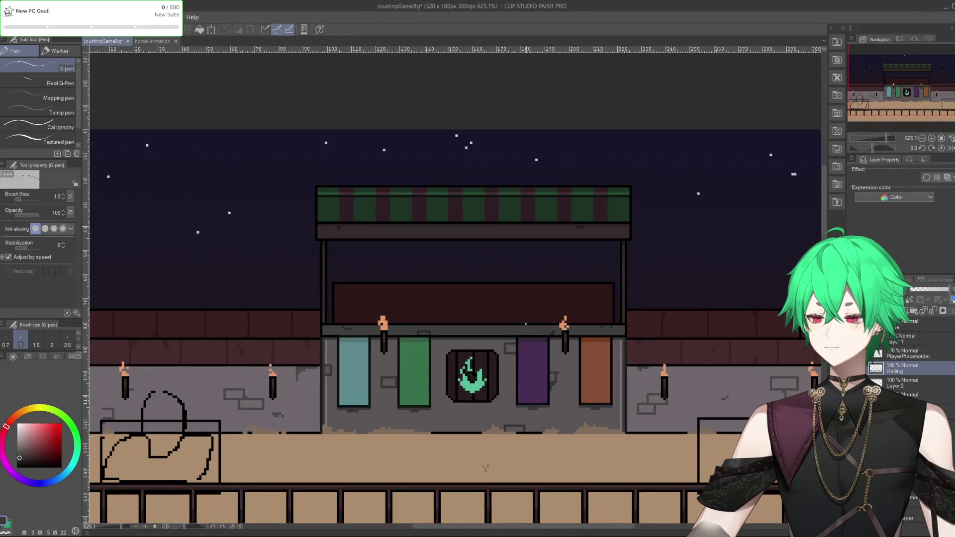
scroll(526, 324, down, 2)
scroll(526, 324, up, 1)
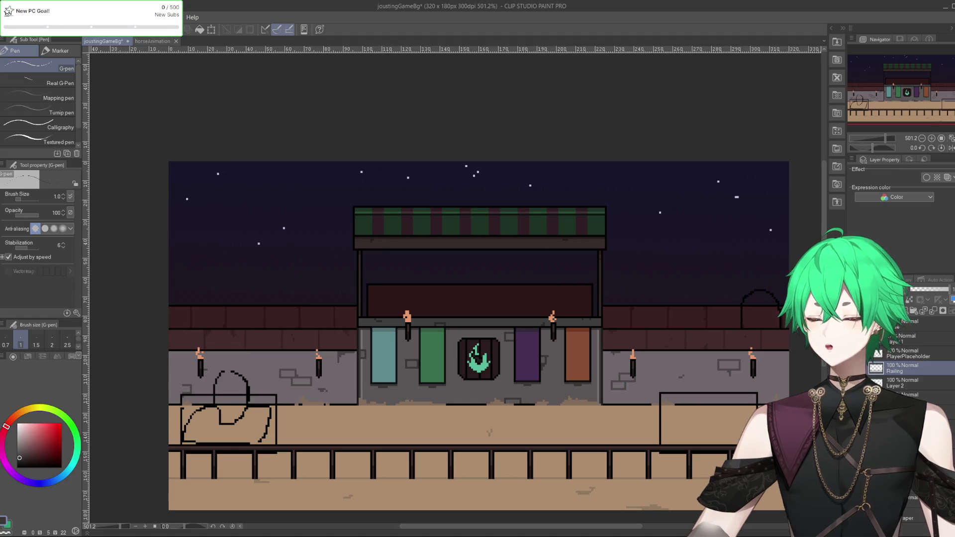
click(865, 368)
Show the stall, wall and ground layers and make a new document from the copied scene.
click(865, 368)
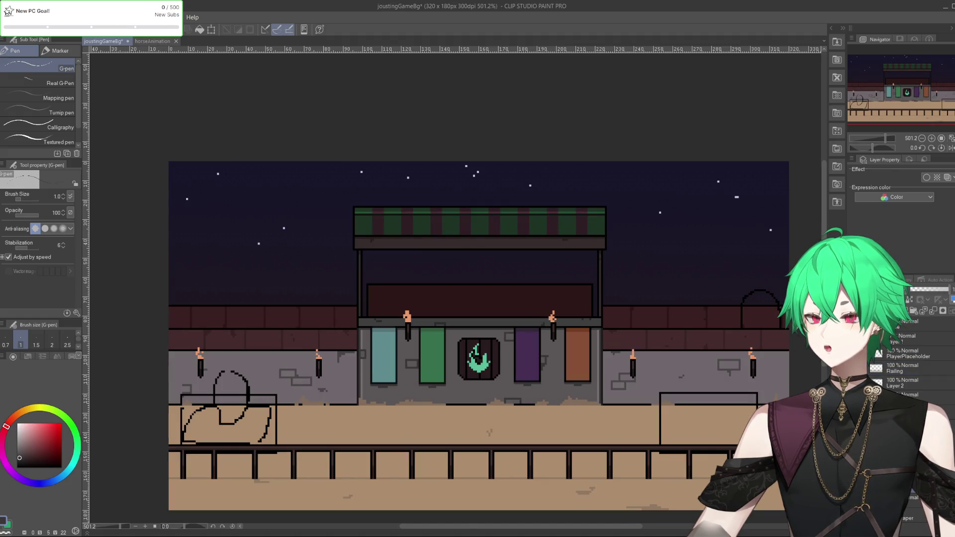
key(m)
mouse_move(130, 122)
mouse_down()
mouse_move(750, 512)
mouse_move(795, 523)
mouse_up()
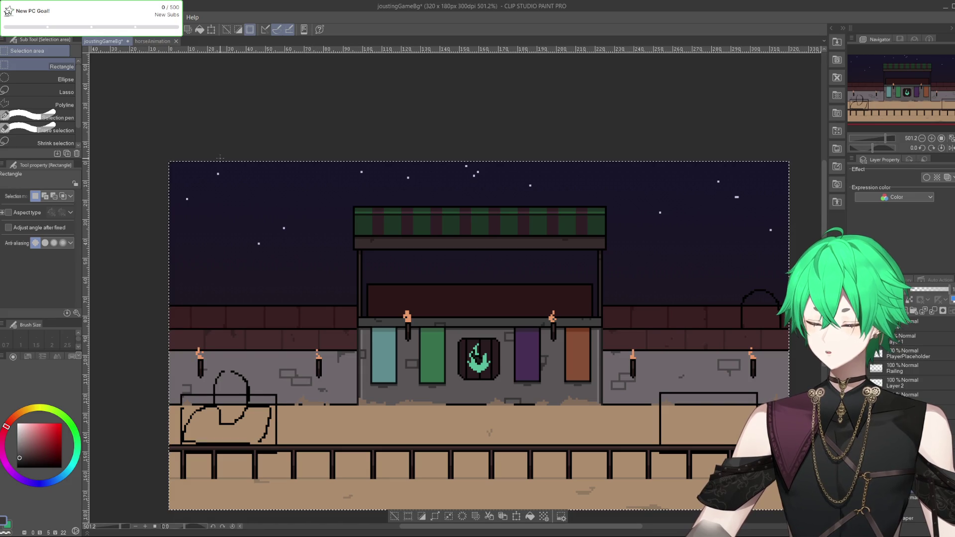
click(3, 40)
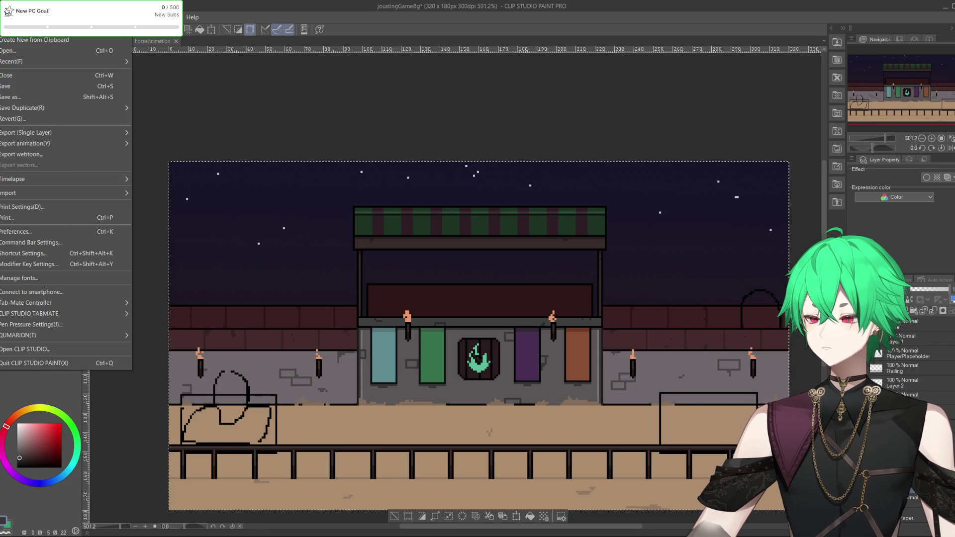
key(Escape)
key(ctrl+shift+v)
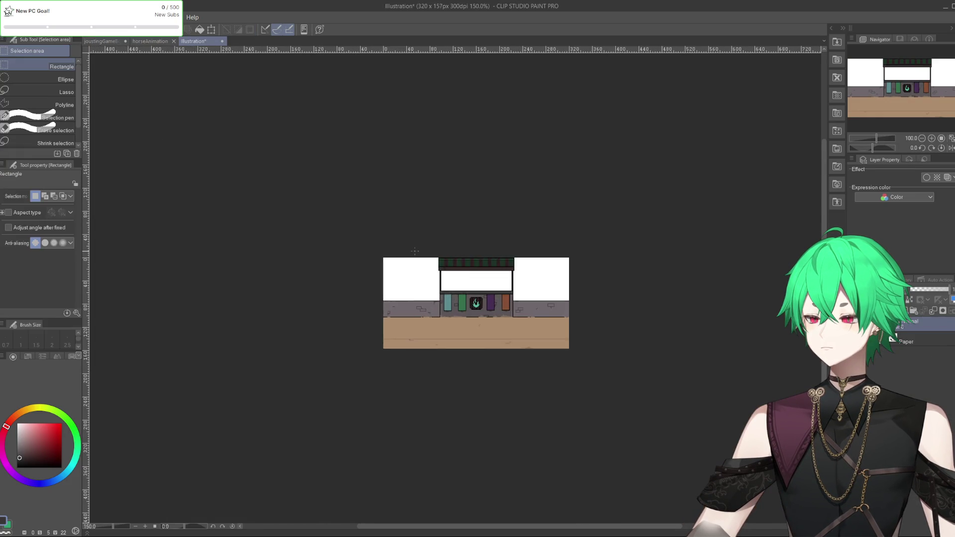
Cut the layer from the trial Illustration document and close it without saving.
scroll(584, 308, down, 2)
scroll(369, 260, up, 5)
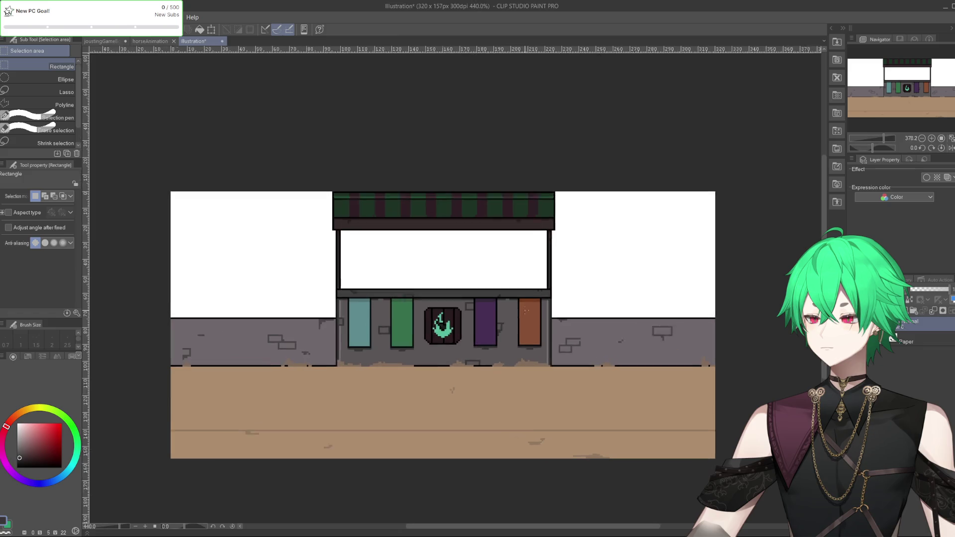
key(ctrl+x)
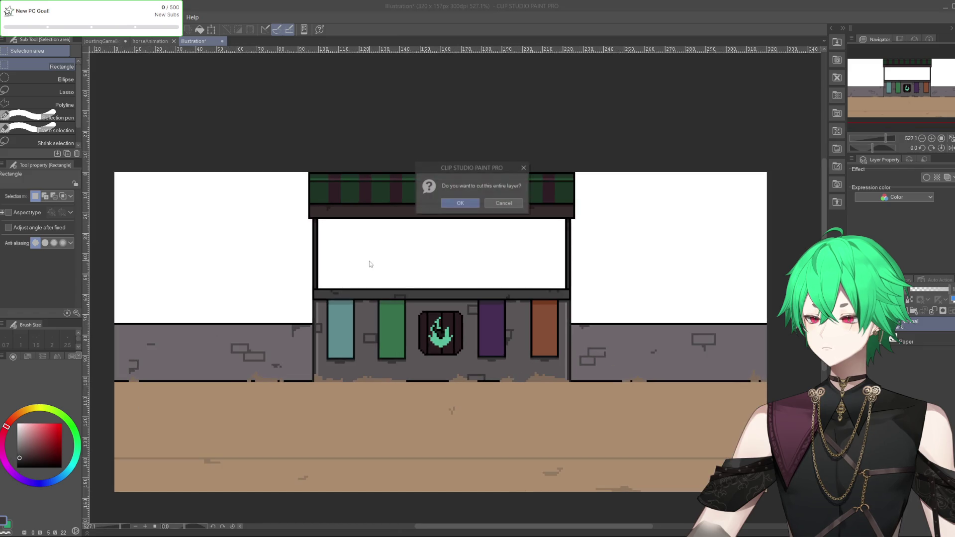
click(467, 203)
click(222, 42)
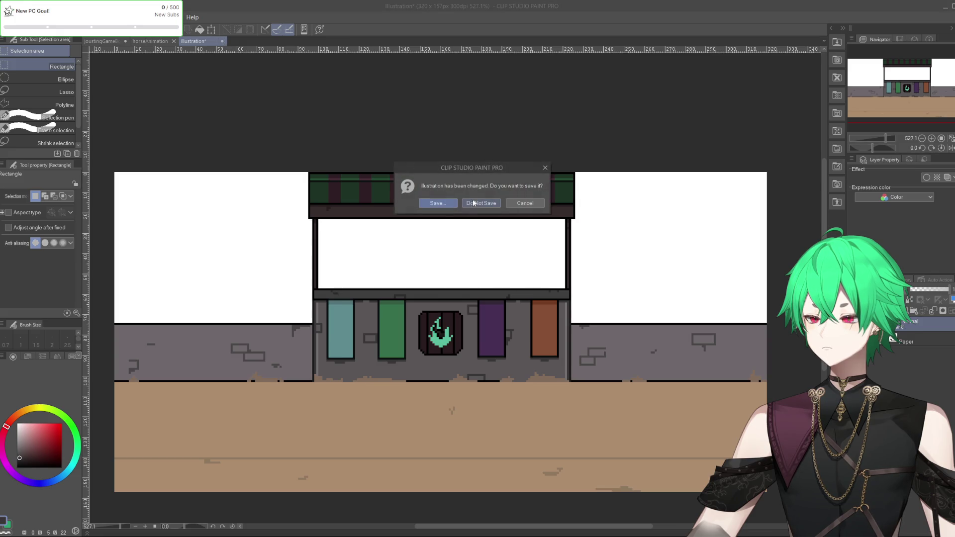
click(473, 203)
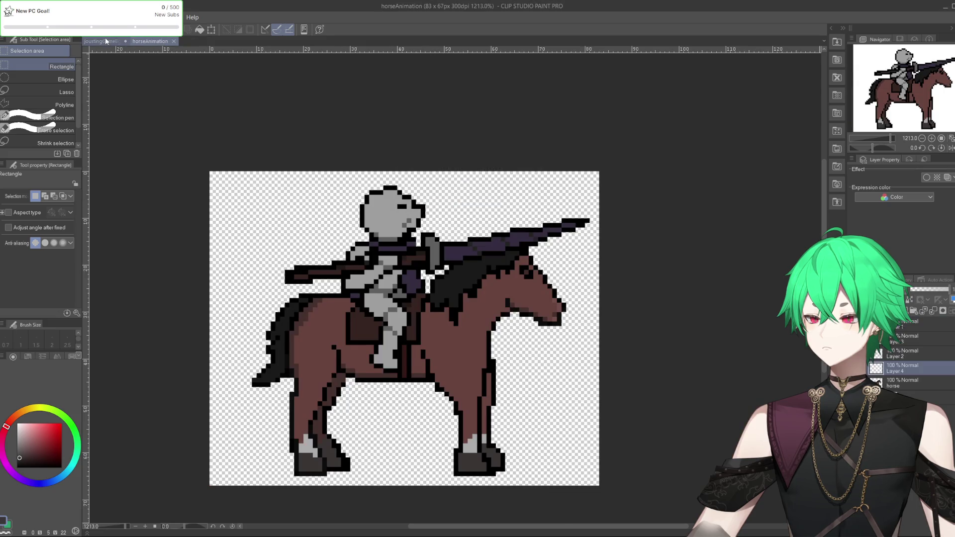
Create the blank 320×180 ExportThingy document.
click(102, 41)
scroll(496, 291, down, 1)
key(ctrl+a)
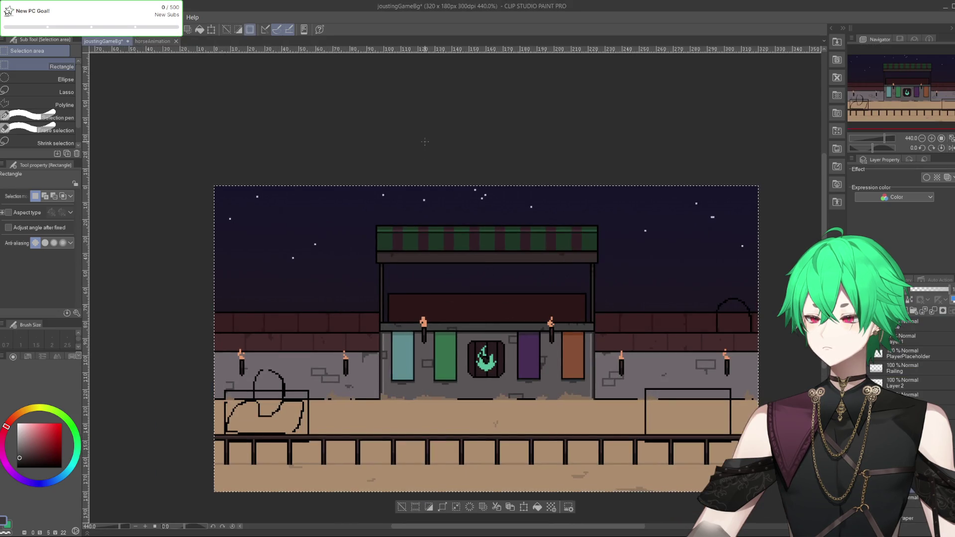
key(ctrl+d)
key(alt+f)
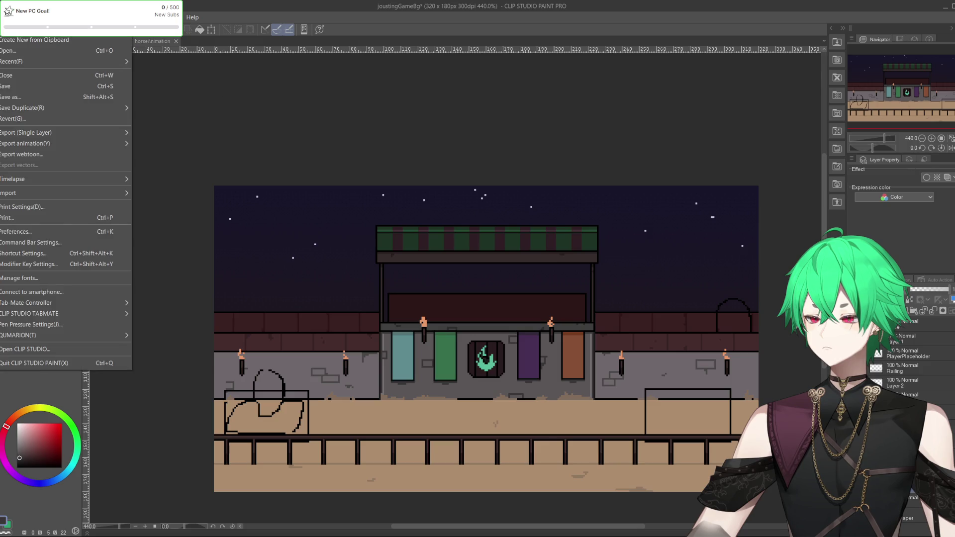
key(Escape)
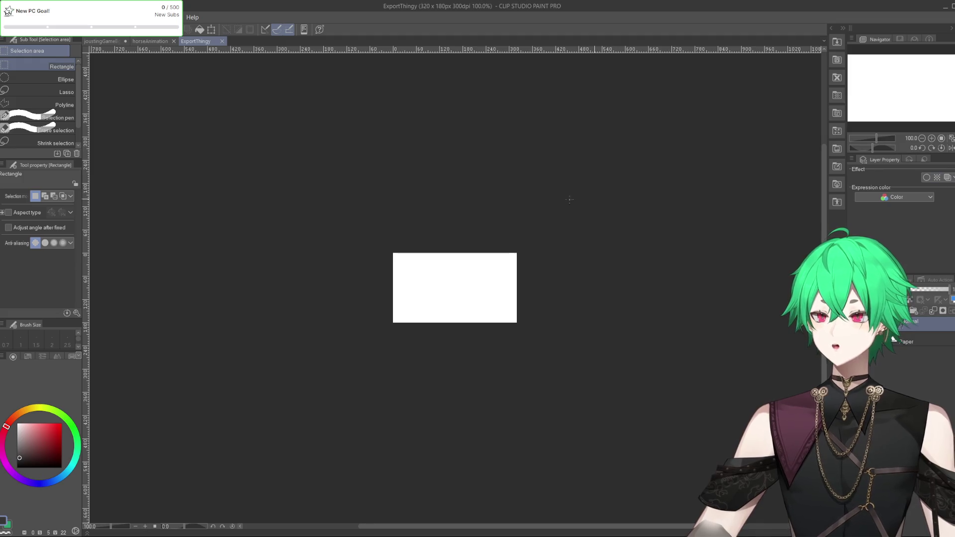
scroll(462, 305, up, 5)
scroll(363, 330, up, 3)
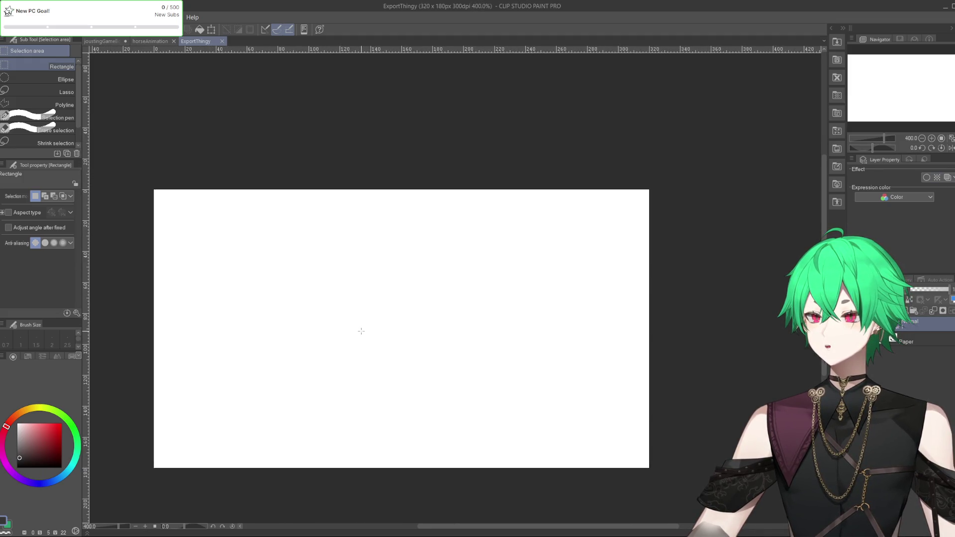
Copy the whole jousting scene and paste it into ExportThingy.
click(103, 42)
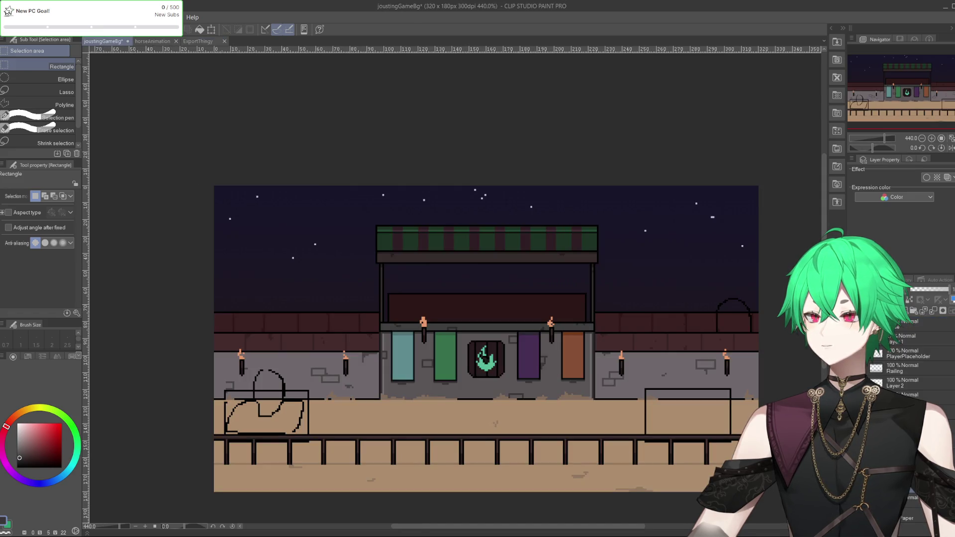
mouse_move(146, 131)
mouse_down()
mouse_move(451, 300)
mouse_move(766, 497)
mouse_up()
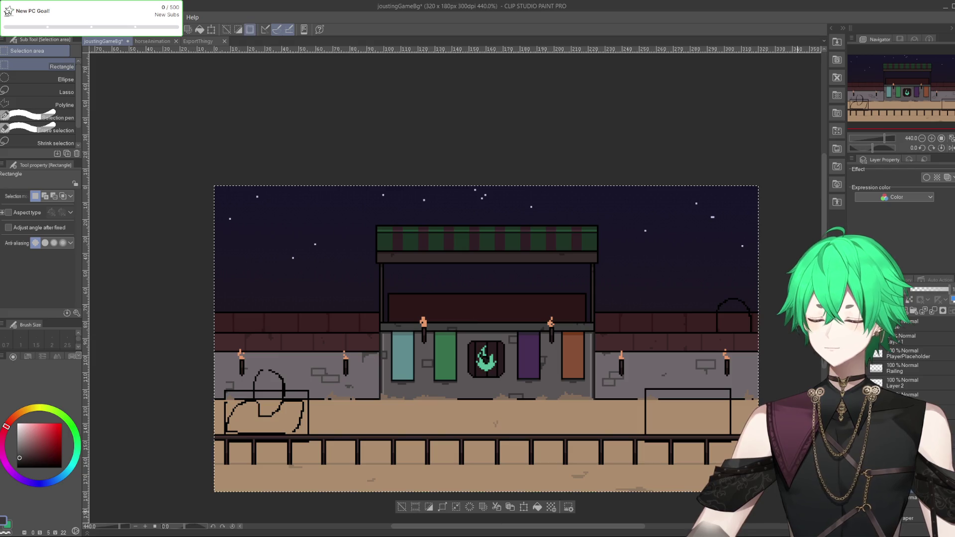
key(ctrl+c)
click(197, 42)
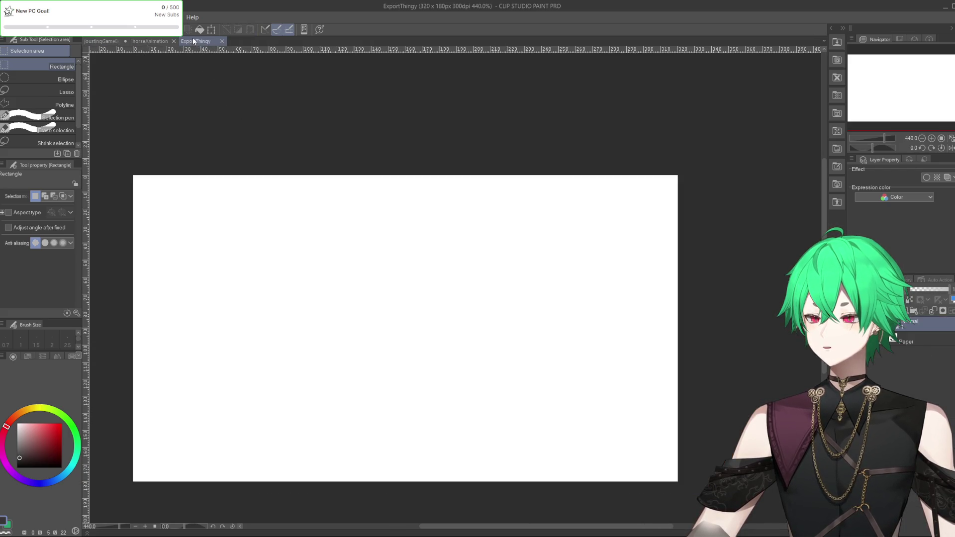
key(ctrl+v)
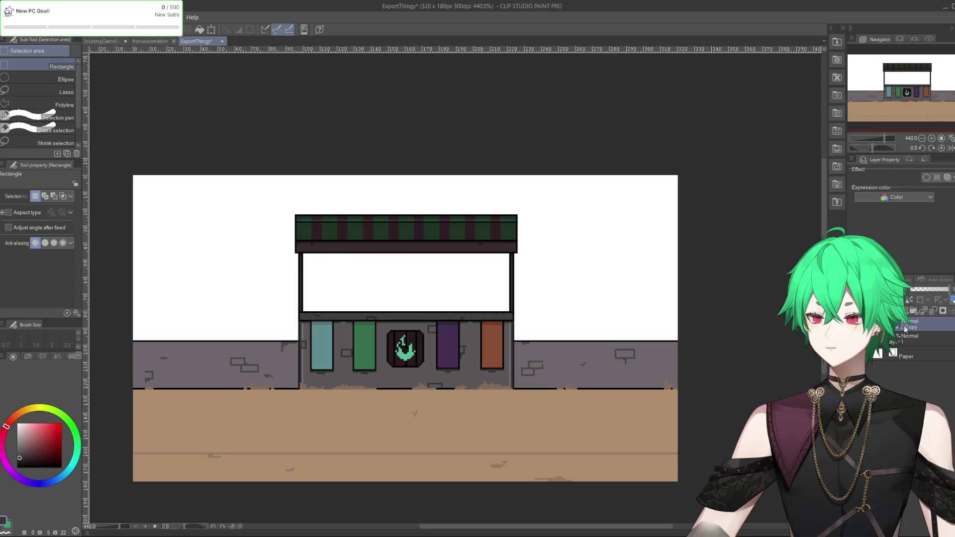
Hide the white Paper layer so the pasted art sits on transparency.
right_click(911, 327)
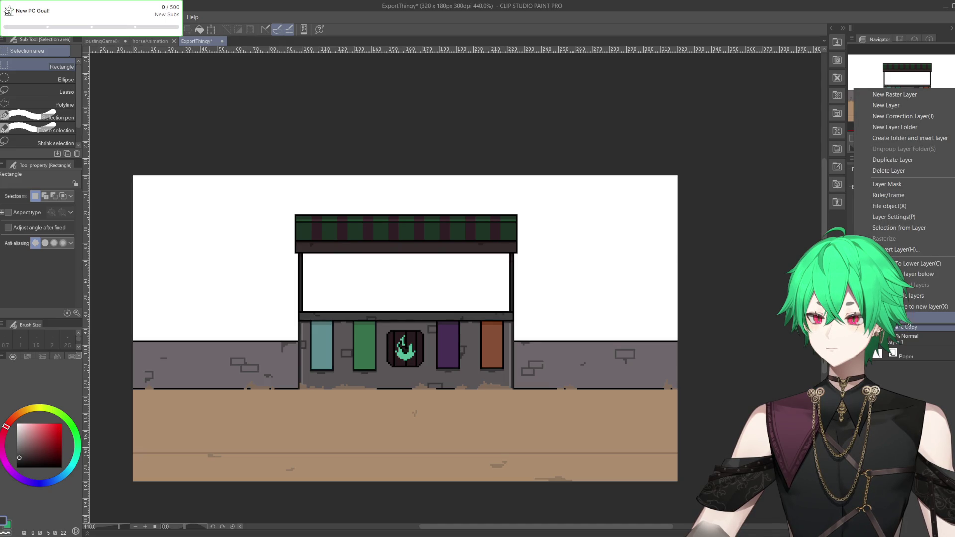
click(914, 356)
click(878, 353)
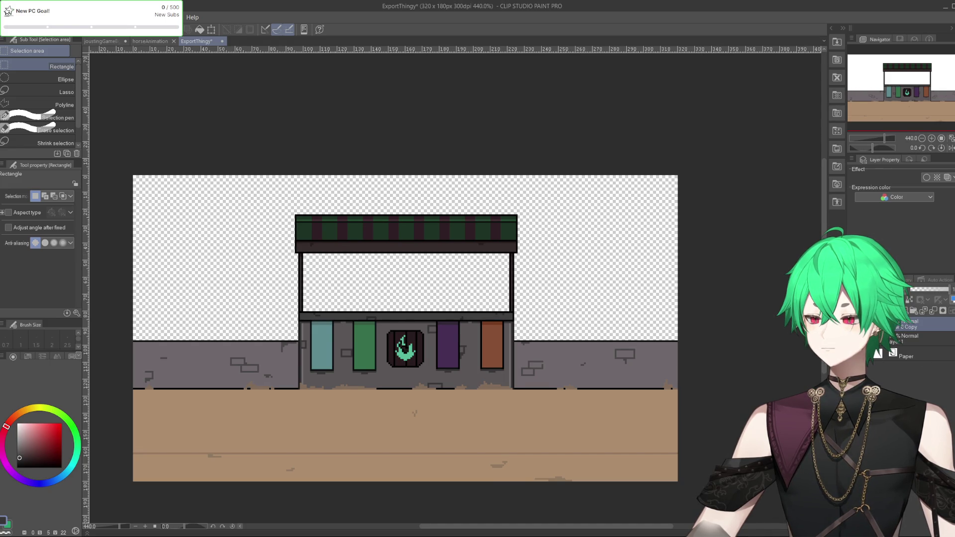
click(877, 324)
click(877, 324)
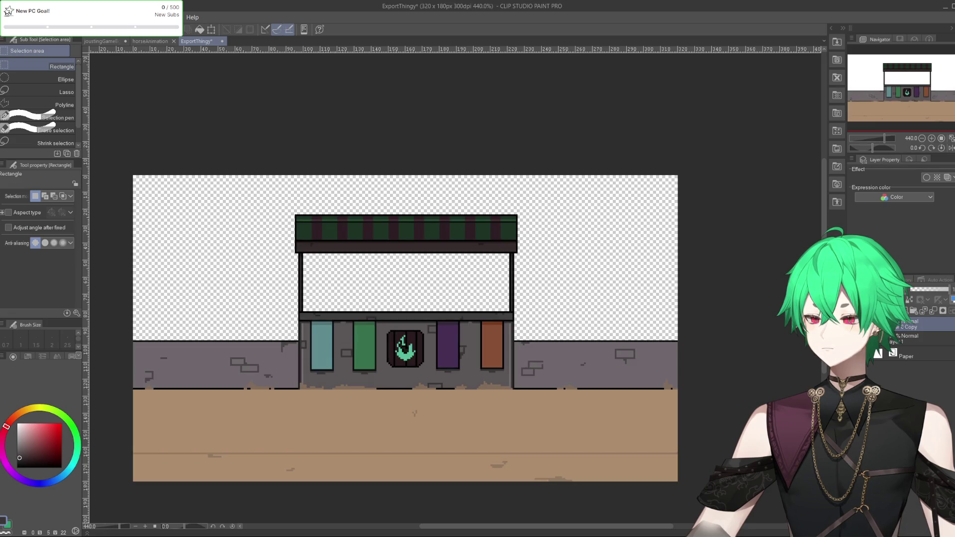
Export the stall, wall and ground layer of ExportThingy as a single-layer PNG.
click(10, 17)
mouse_move(29, 131)
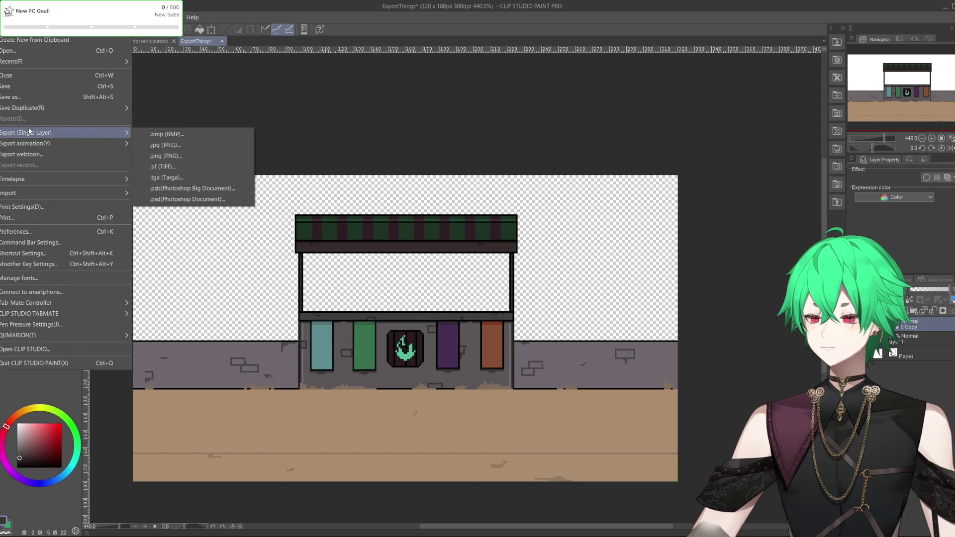
click(168, 155)
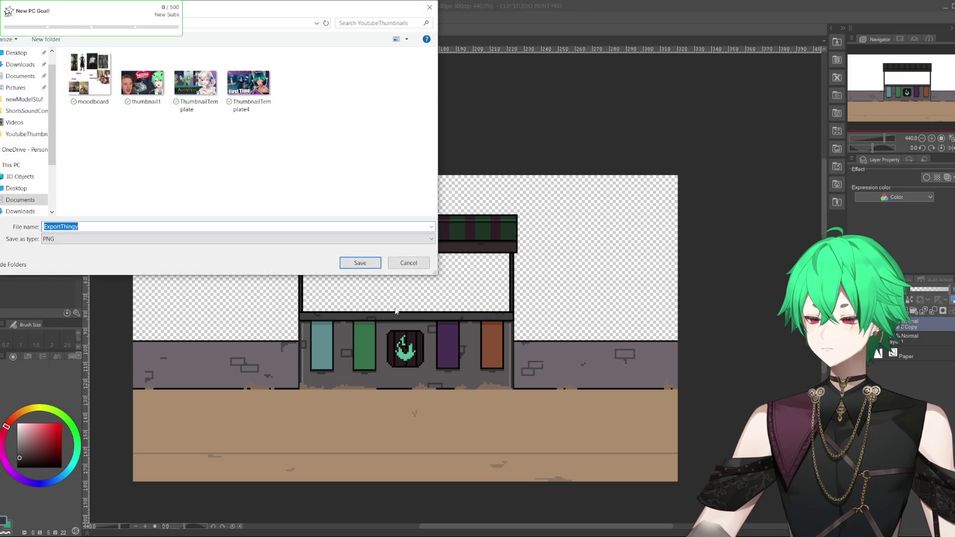
mouse_move(369, 13)
mouse_down()
mouse_move(530, 106)
mouse_move(741, 167)
mouse_up()
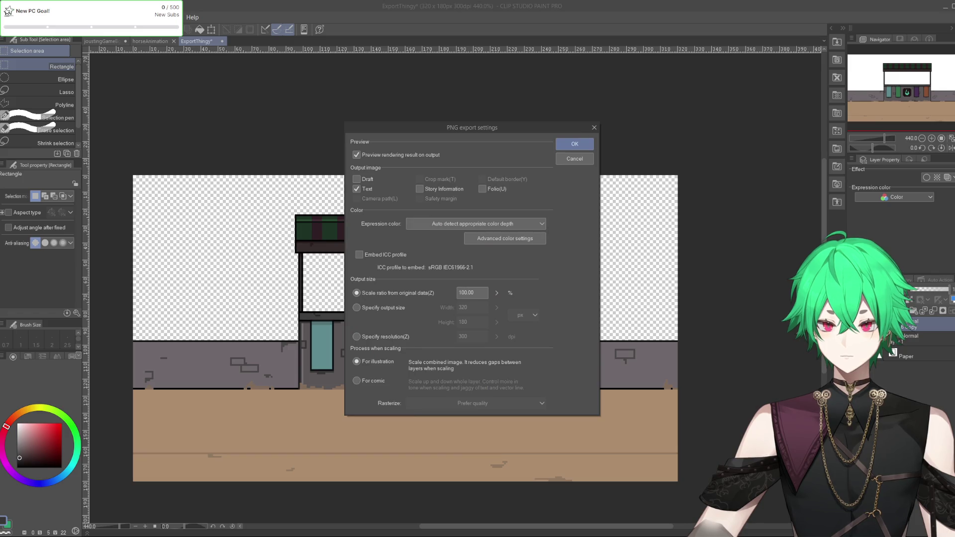
click(565, 148)
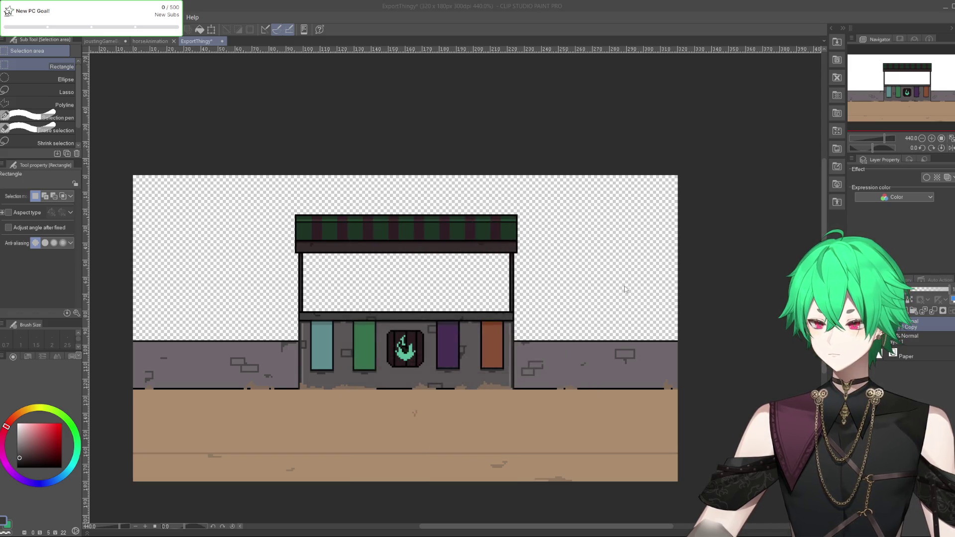
Finish the first PNG export and trim ExportThingy down to the two dark wall stripes.
click(591, 188)
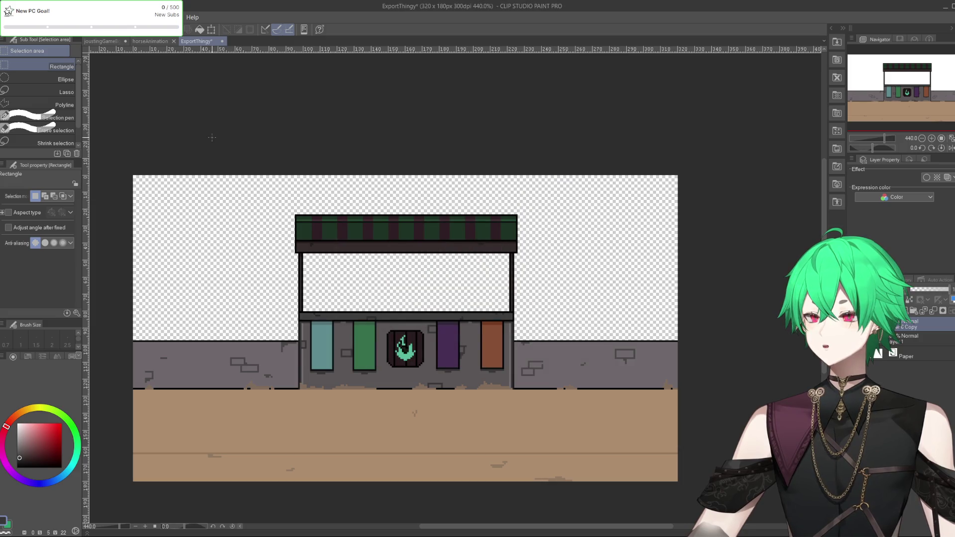
click(106, 40)
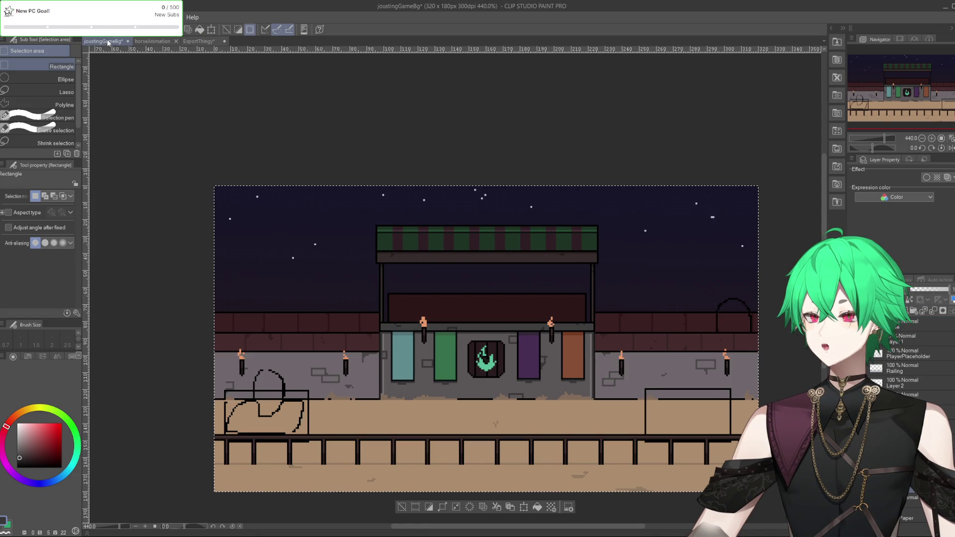
scroll(438, 309, up, 1)
scroll(438, 308, up, 1)
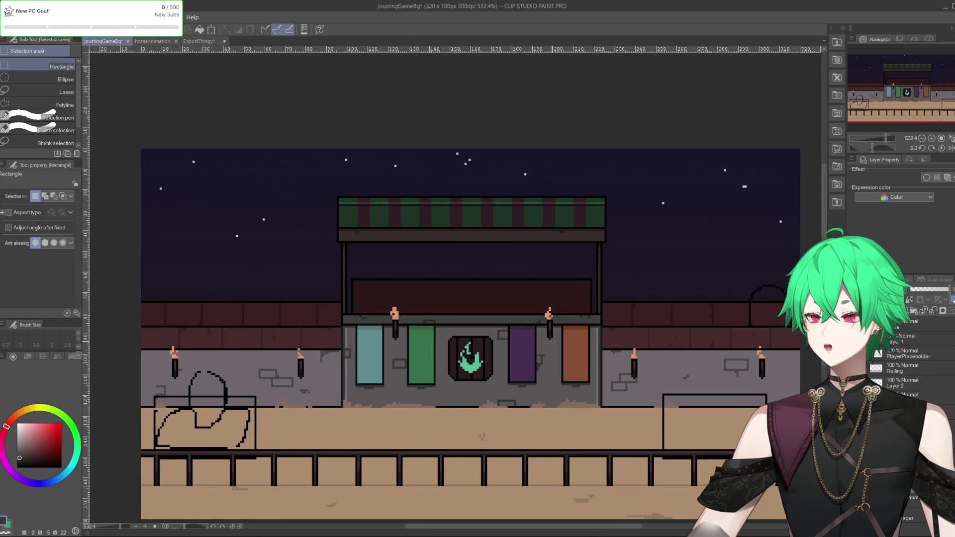
scroll(439, 309, down, 1)
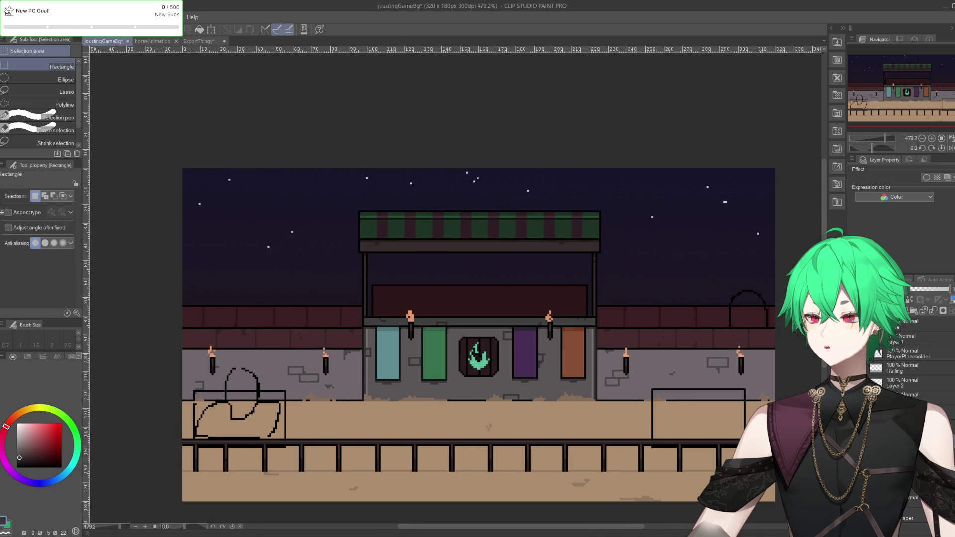
mouse_move(117, 262)
mouse_down()
mouse_move(764, 410)
mouse_move(802, 367)
mouse_up()
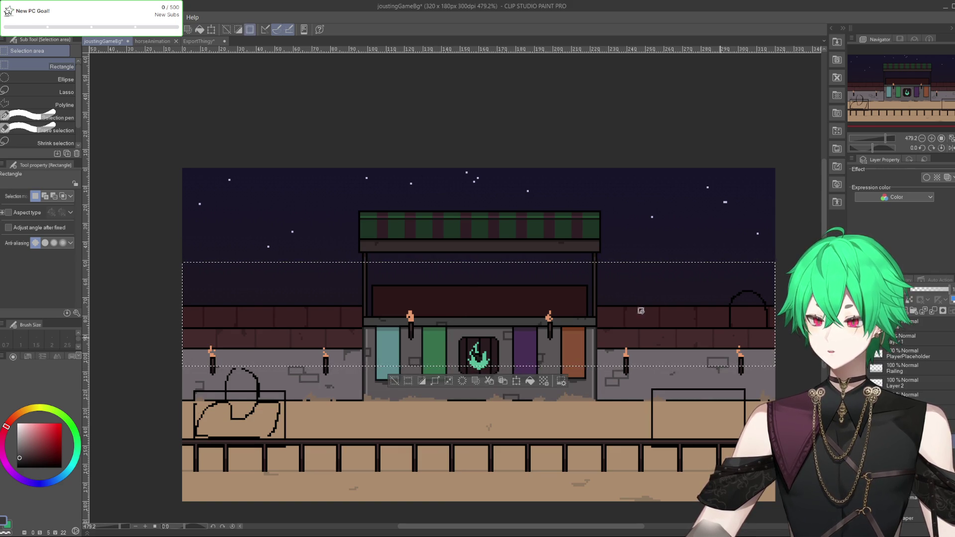
click(154, 42)
click(197, 42)
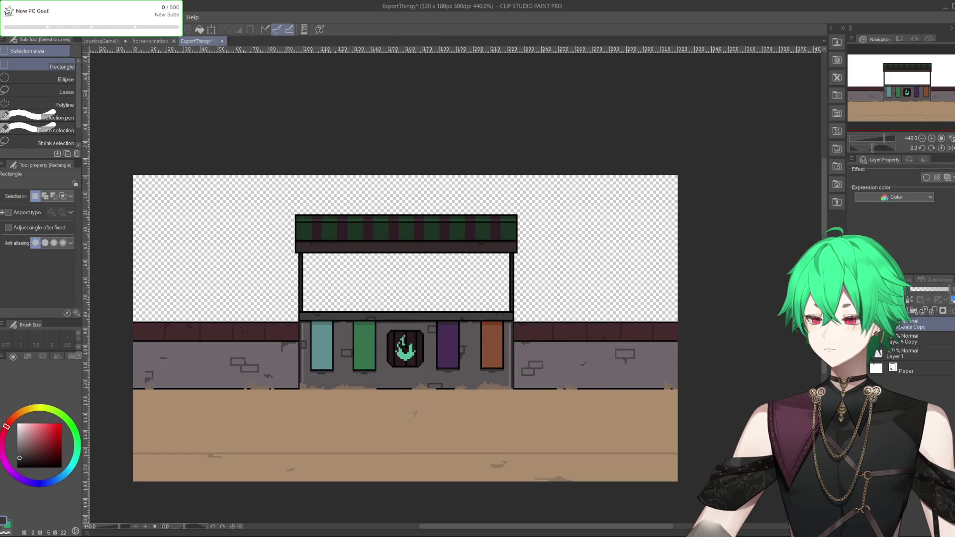
key(Delete)
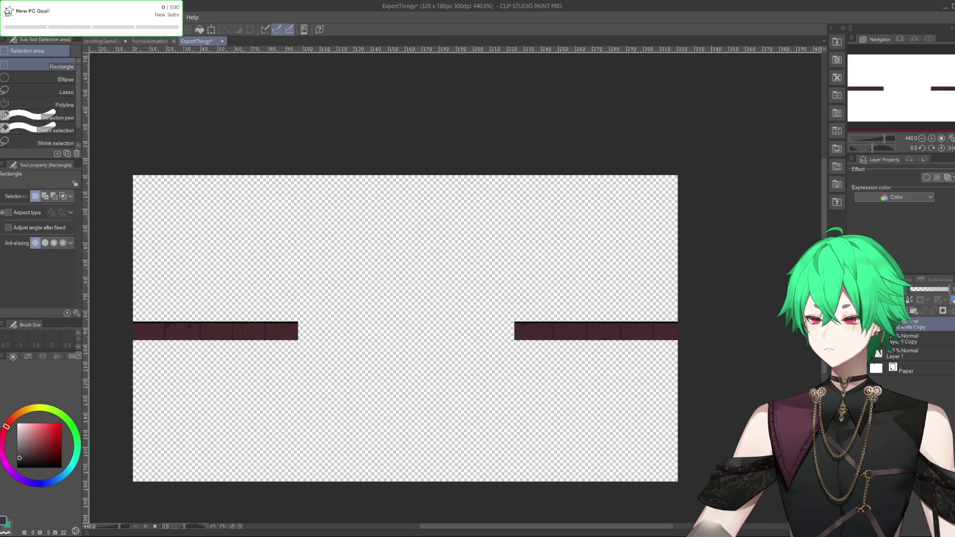
Export the wall-stripe layer as a single-layer PNG.
click(10, 17)
mouse_move(74, 132)
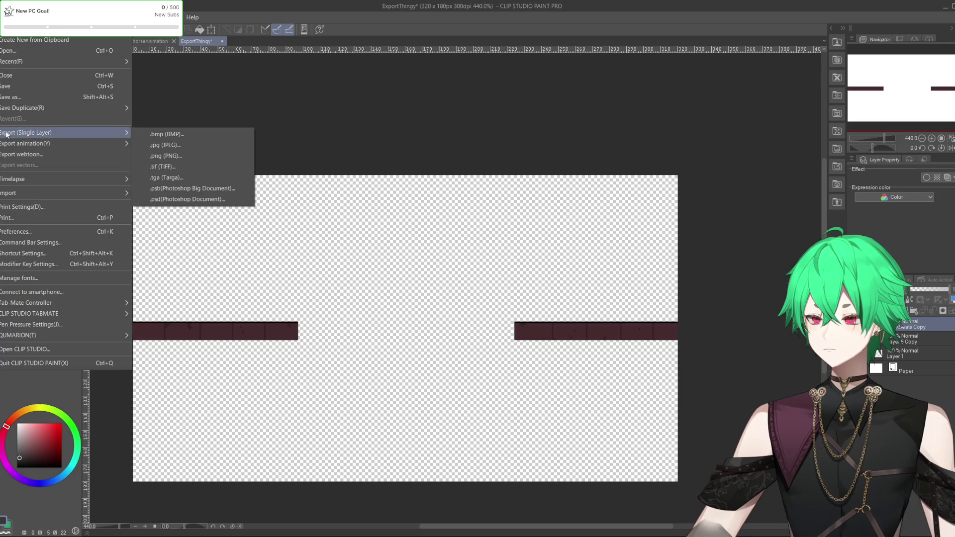
click(211, 155)
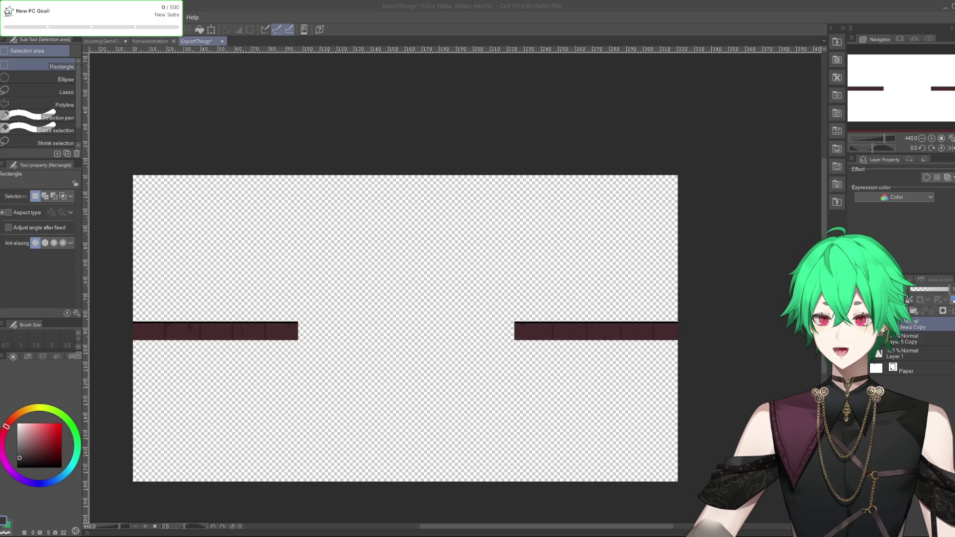
key(Return)
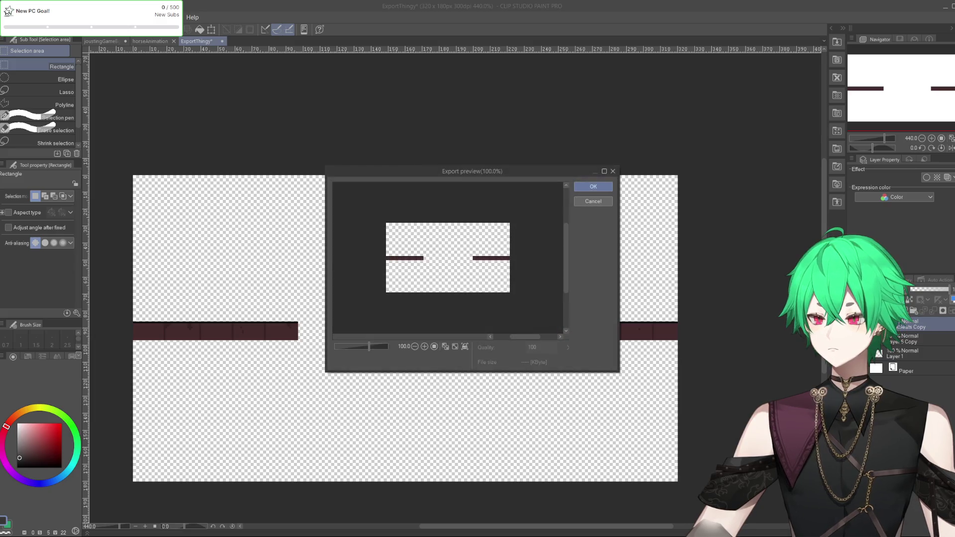
click(592, 186)
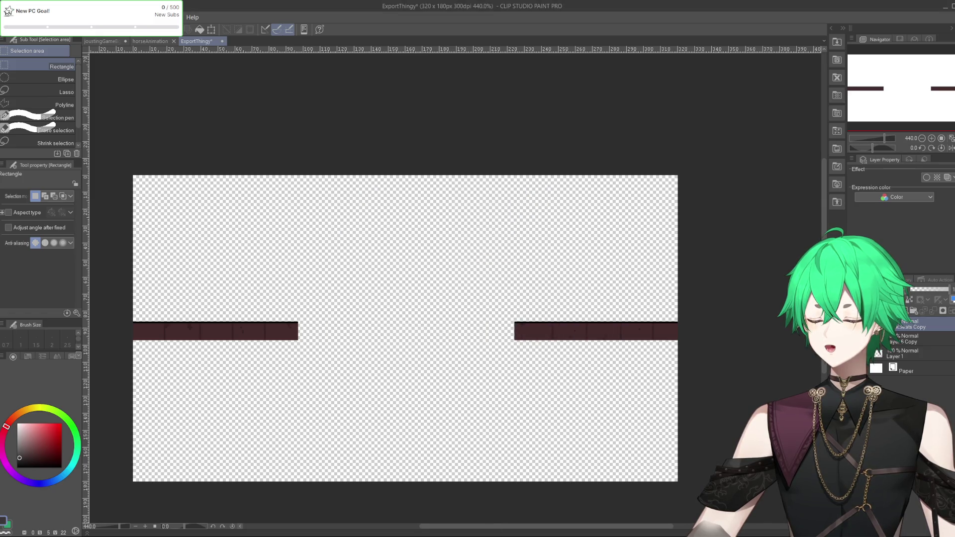
key(alt+Tab)
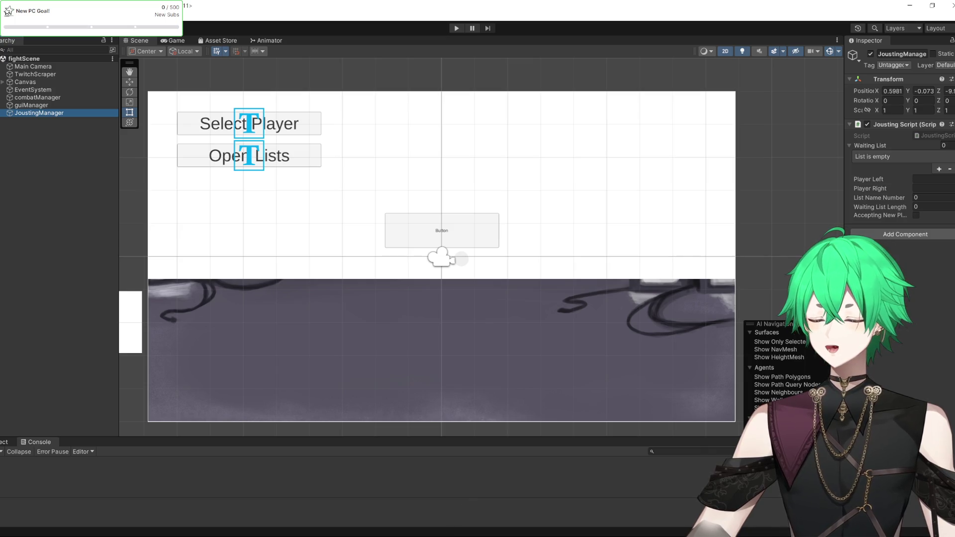
Return from Unity to the ExportThingy canvas in Clip Studio Paint and adjust the zoom.
click(448, 534)
scroll(426, 325, down, 2)
scroll(426, 325, up, 3)
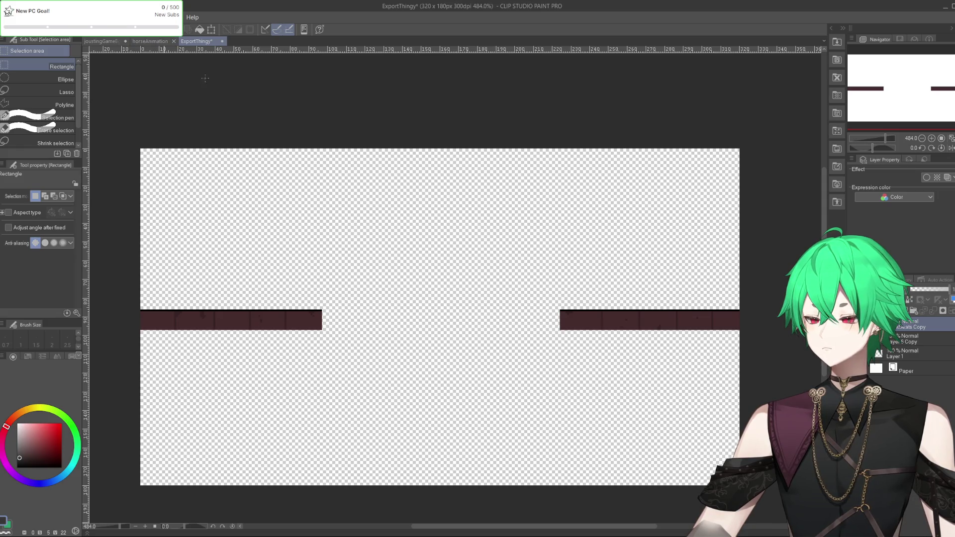
Select the wall-to-ground band in joustingGameBg and shift the copied wall stripe down in ExportThingy.
click(150, 41)
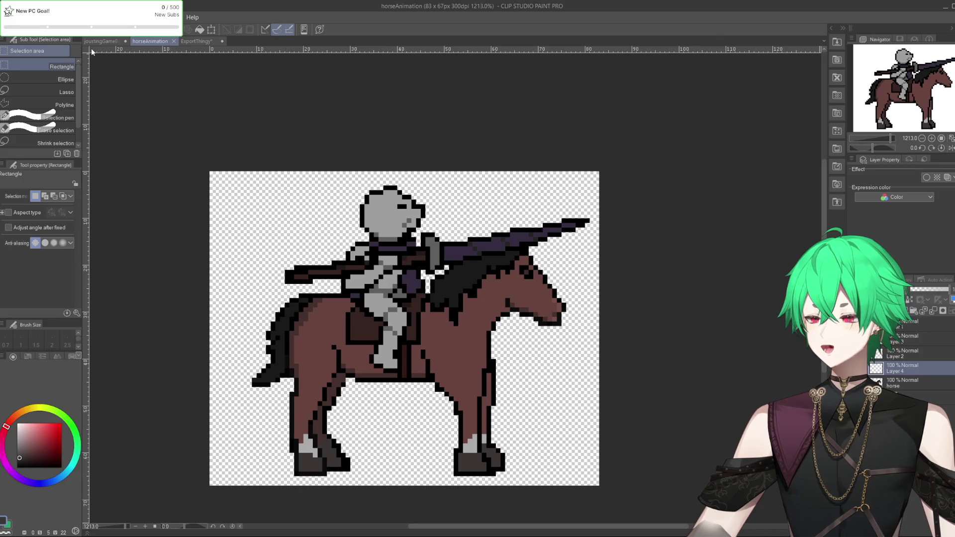
click(101, 41)
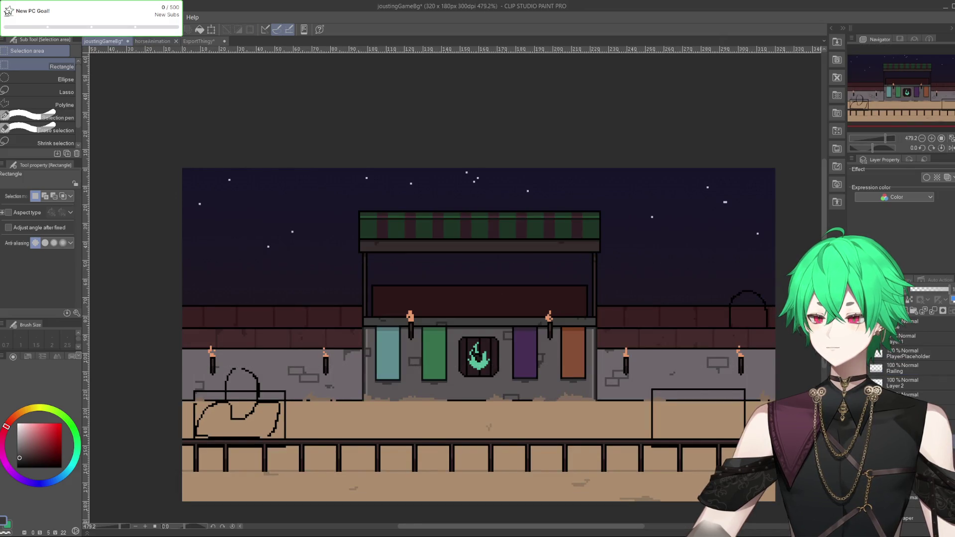
key(ctrl+Tab)
key(ctrl+Tab)
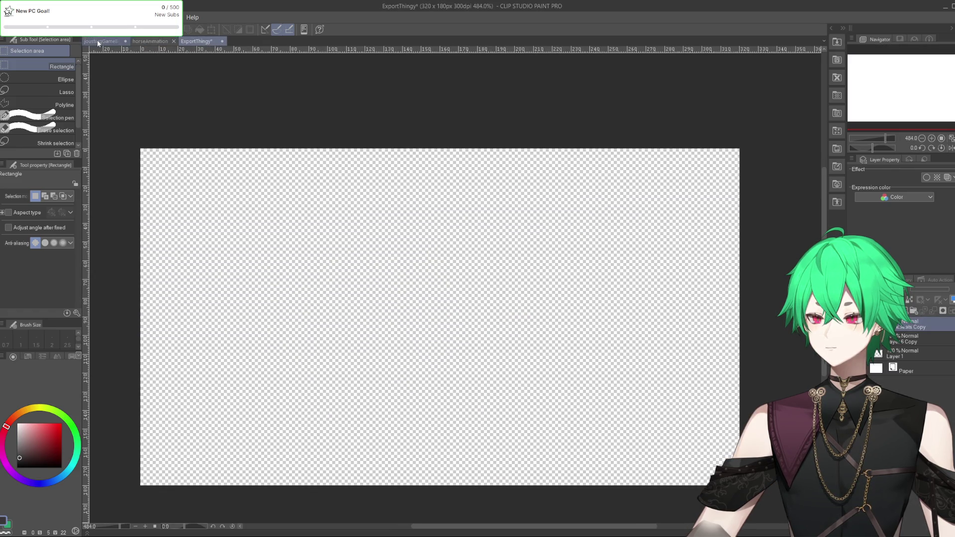
click(97, 40)
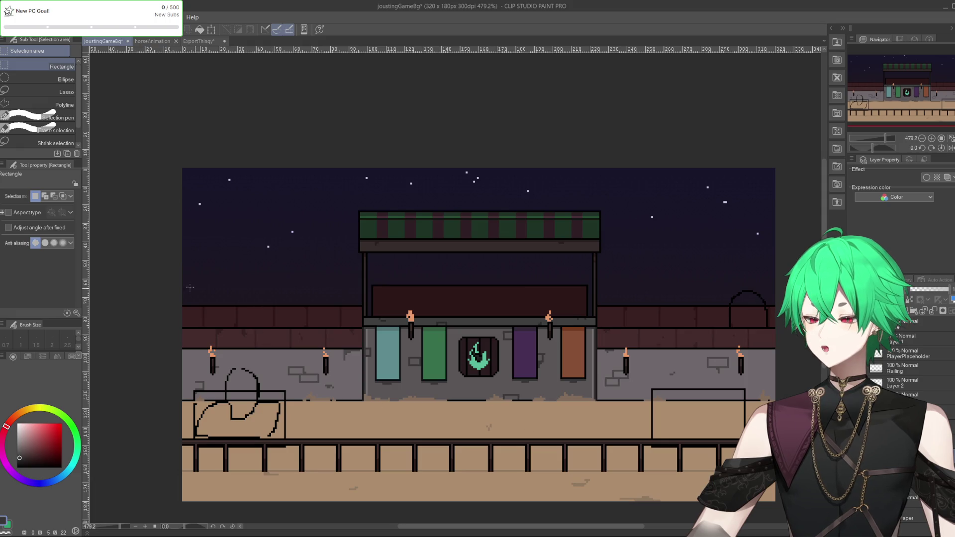
drag(124, 275, 776, 406)
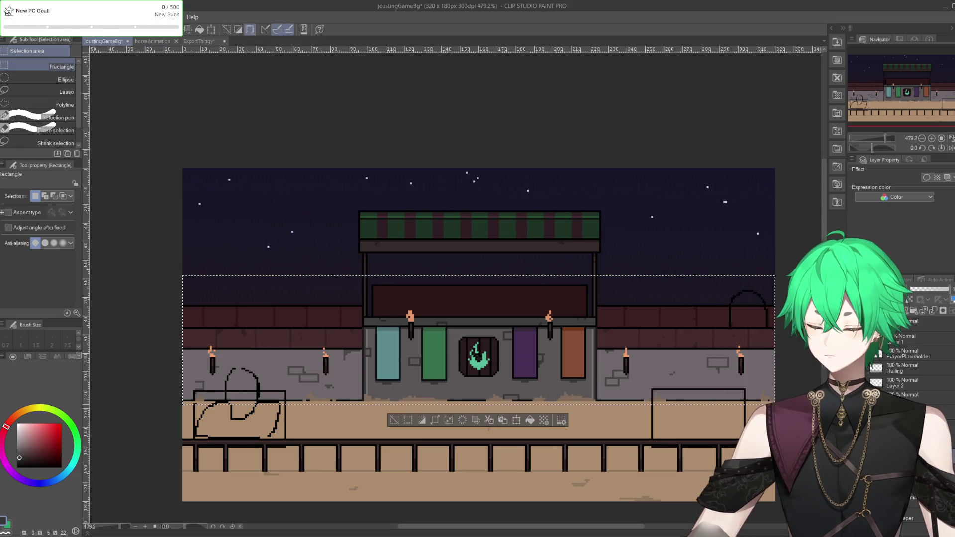
click(178, 44)
click(194, 41)
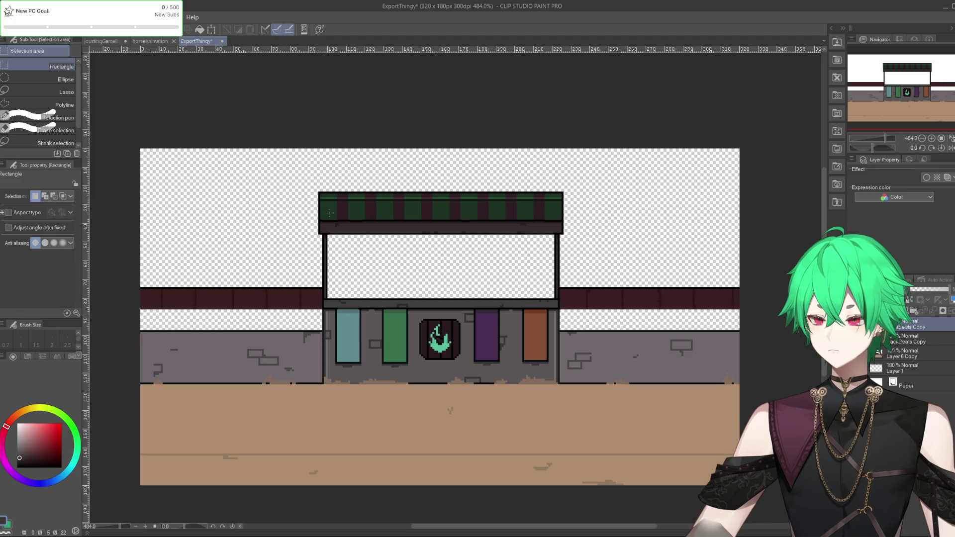
key(k)
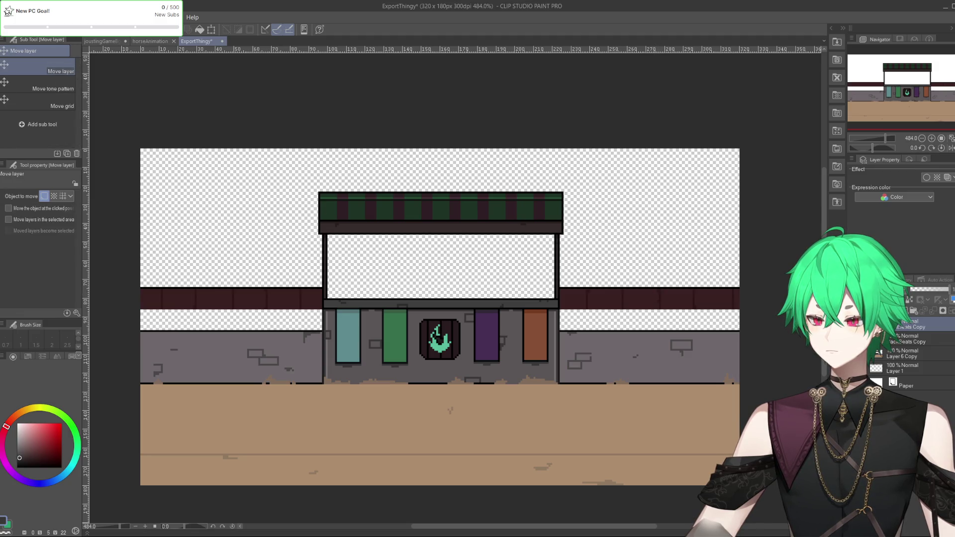
drag(229, 299, 229, 321)
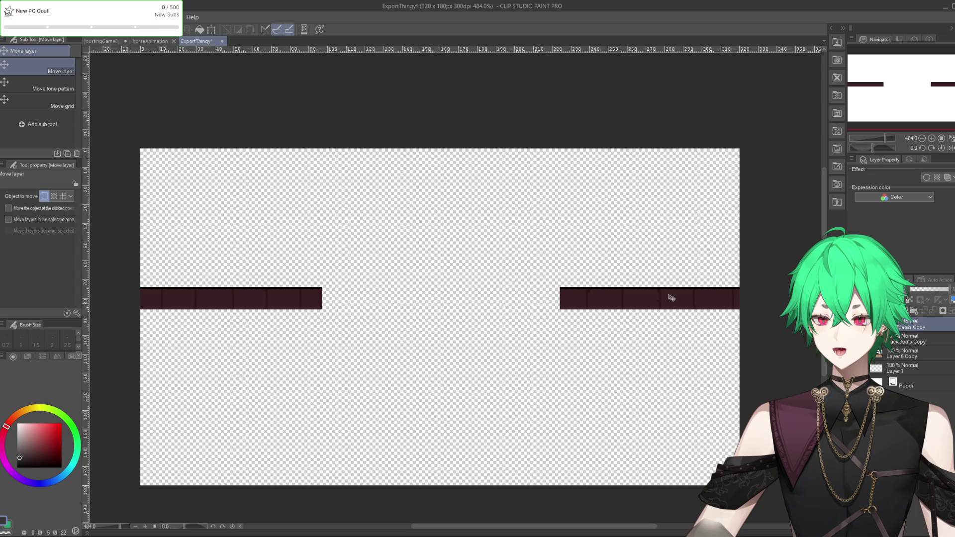
Export the upper wall-stripe layer as a single-layer PNG.
click(10, 17)
mouse_move(50, 132)
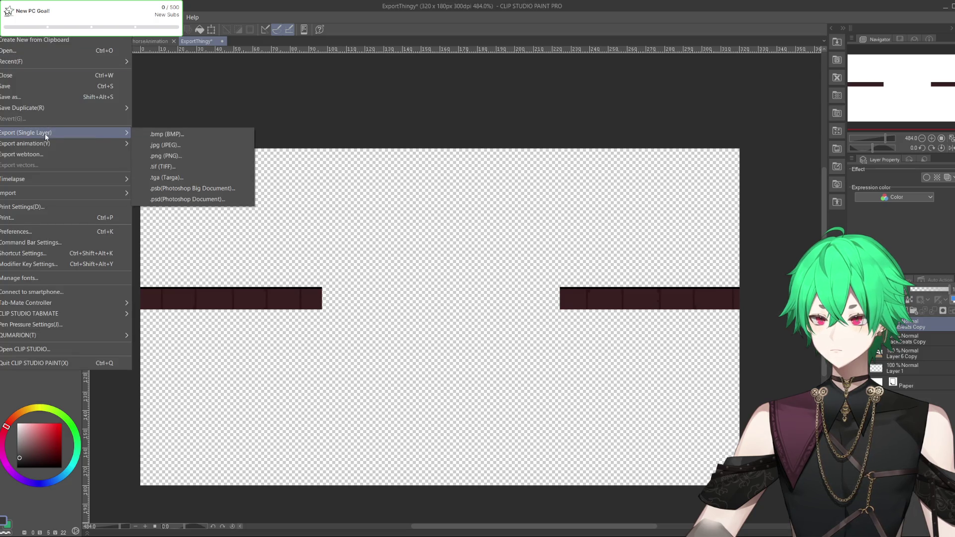
click(193, 144)
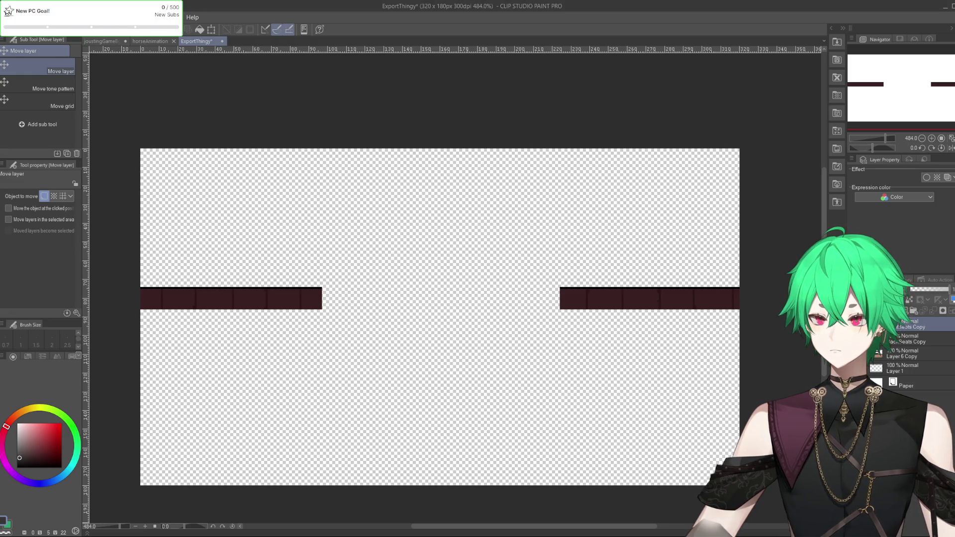
click(10, 17)
mouse_move(75, 132)
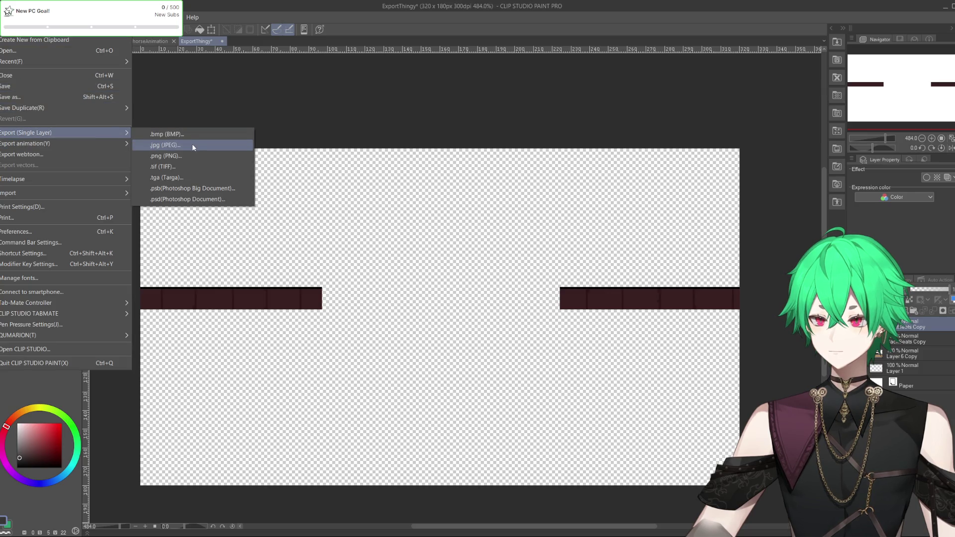
click(188, 157)
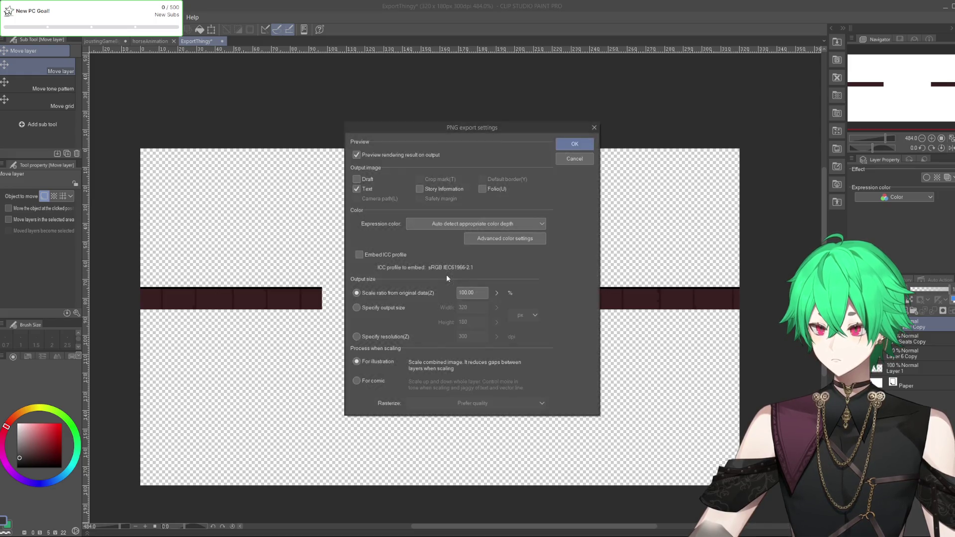
key(Return)
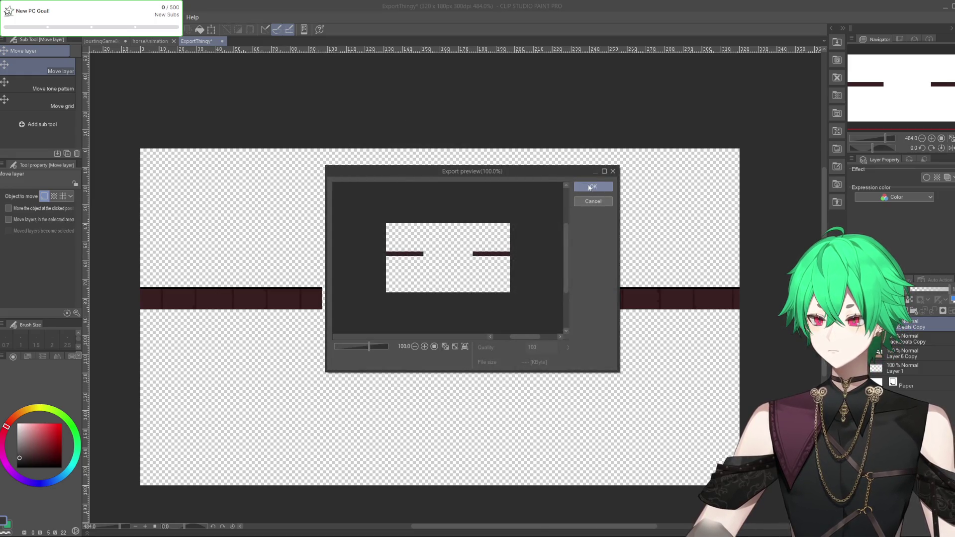
click(592, 187)
Select the lower Seats Copy stripe layer and export it as a PNG too.
click(892, 341)
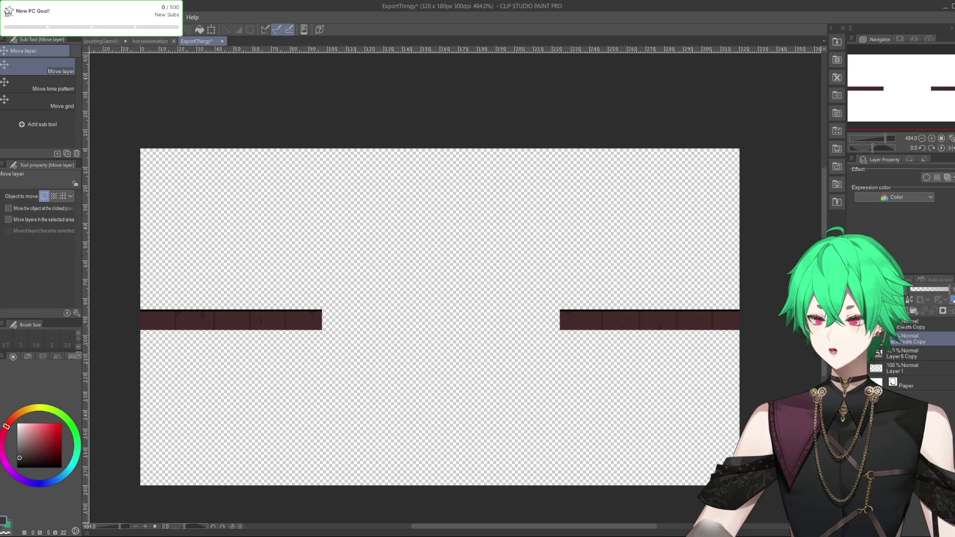
click(7, 17)
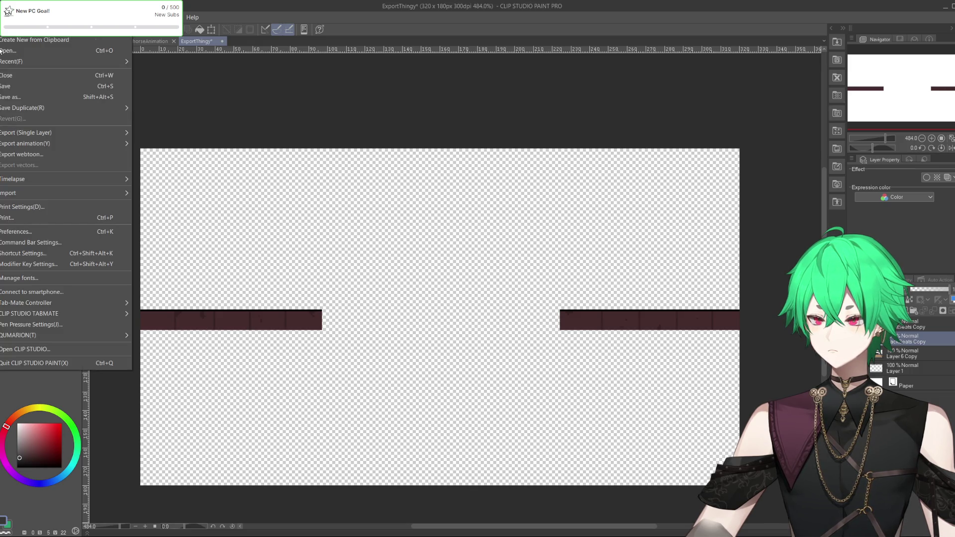
mouse_move(99, 133)
click(187, 158)
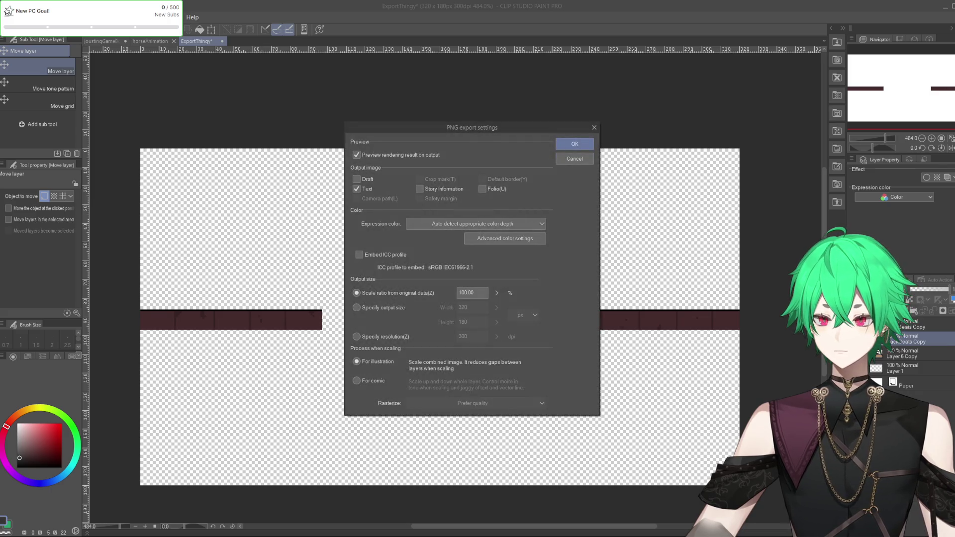
click(575, 144)
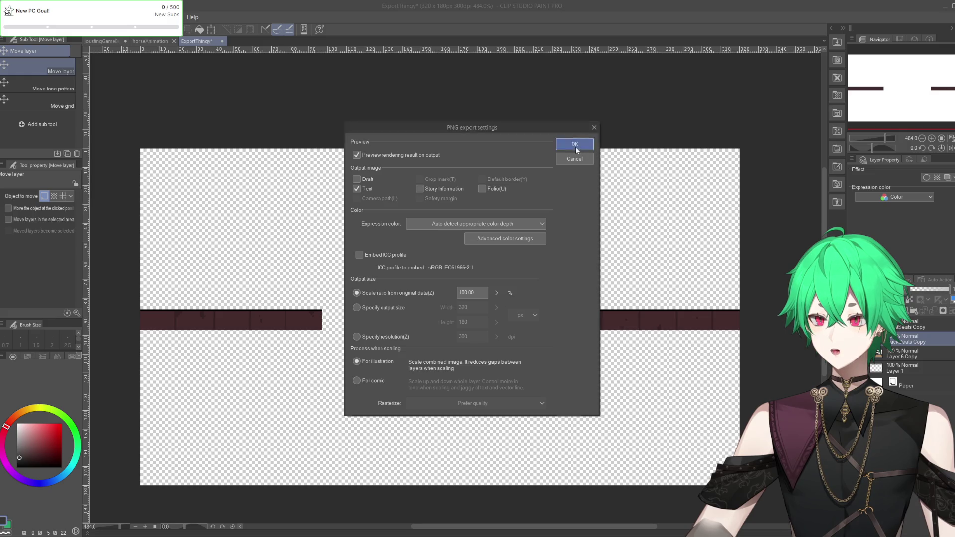
click(592, 186)
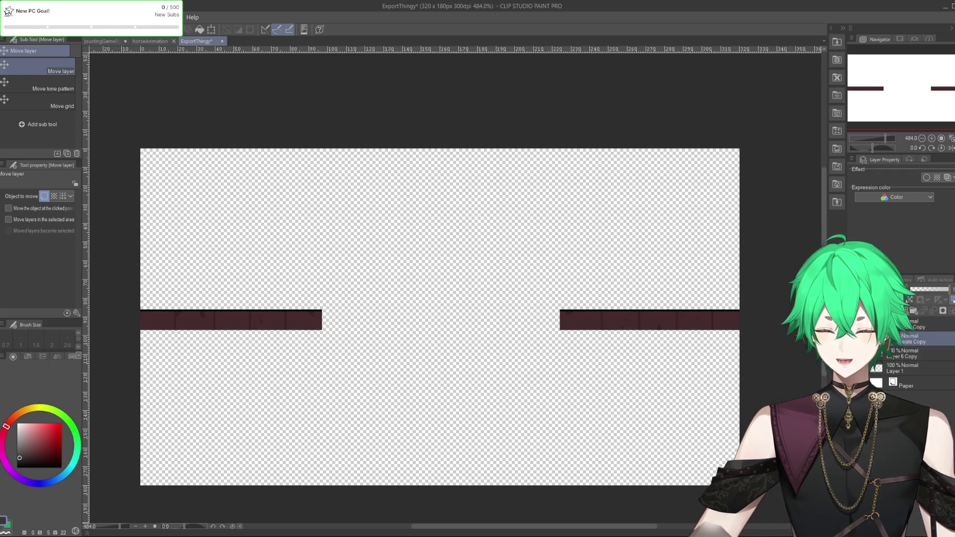
Undo three changes in ExportThingy, then redo one to restore the stall scene.
key(ctrl+z)
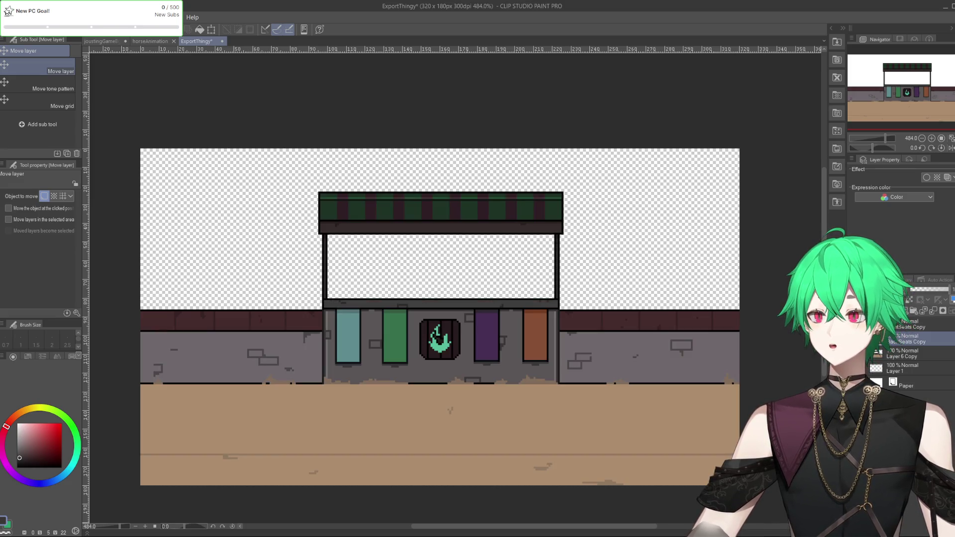
key(ctrl+z)
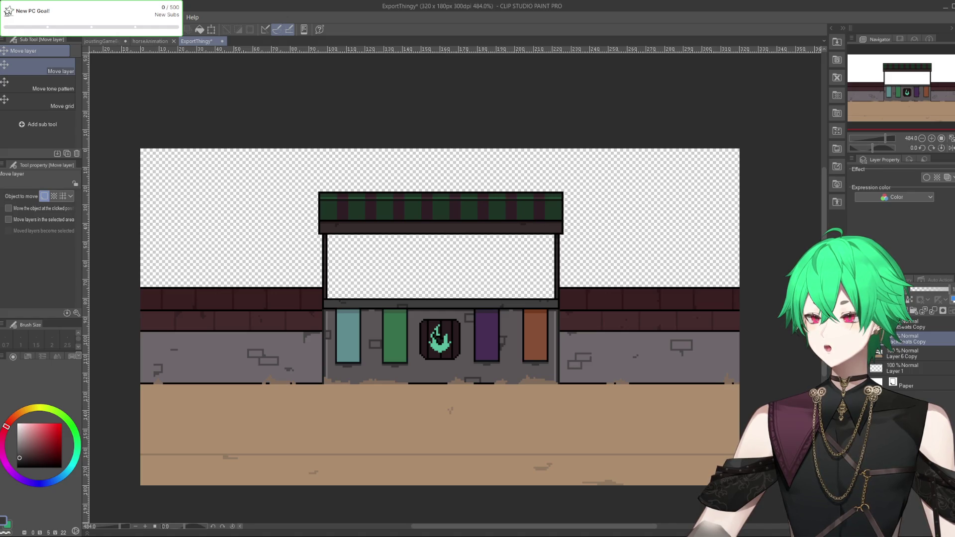
key(ctrl+z)
key(ctrl+z)
key(ctrl+z)
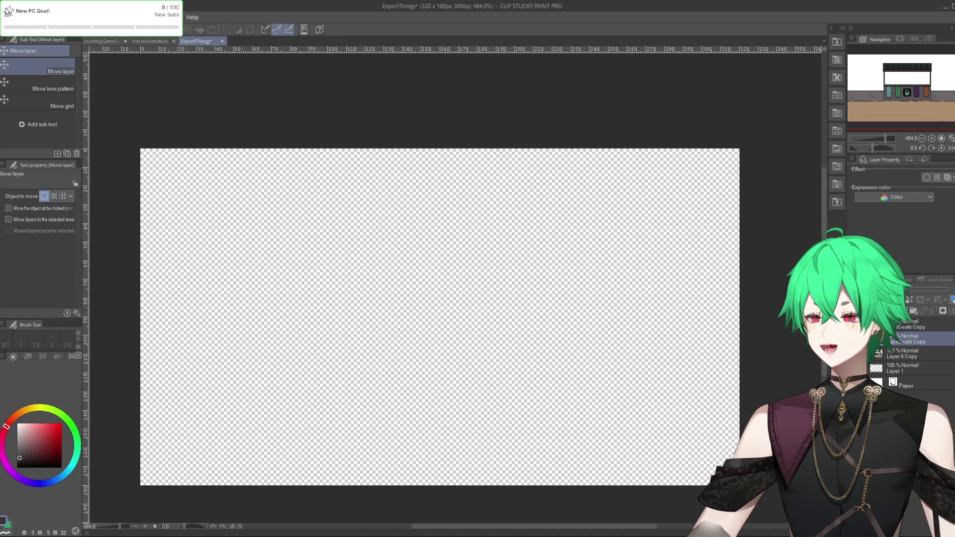
key(ctrl+y)
In joustingGameBg, rectangle-select the area from the sky down to the ground line.
click(102, 41)
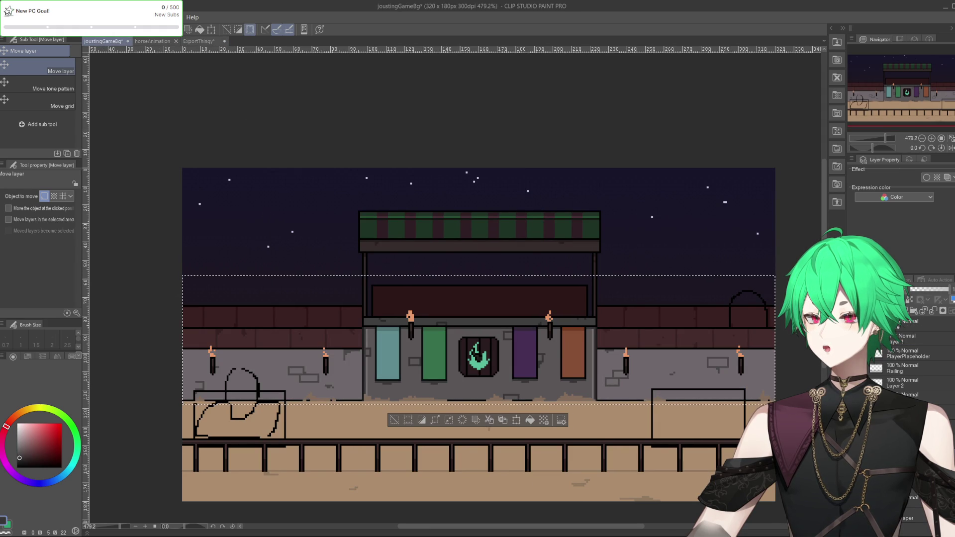
key(m)
key(ctrl+d)
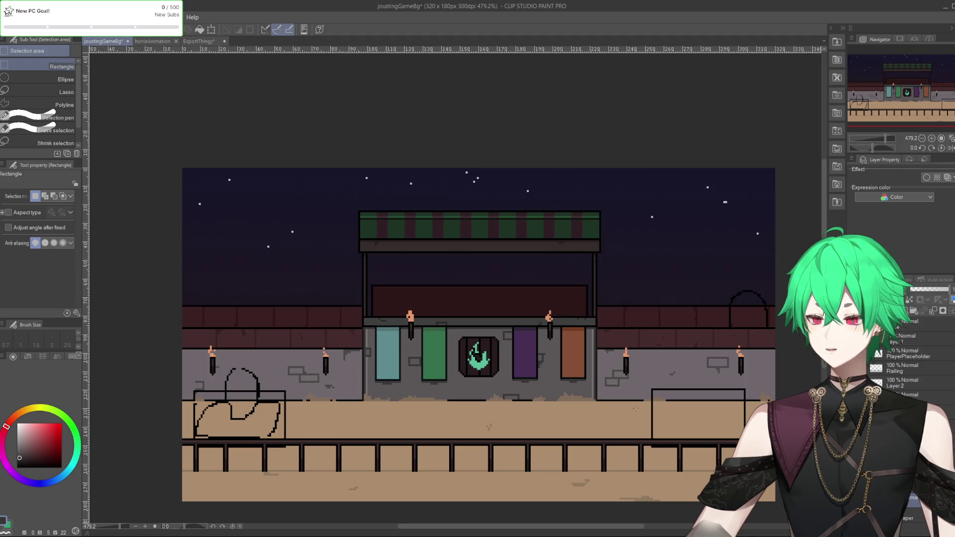
mouse_move(151, 123)
mouse_down()
mouse_move(721, 331)
mouse_move(757, 333)
mouse_move(816, 506)
mouse_move(814, 406)
mouse_up()
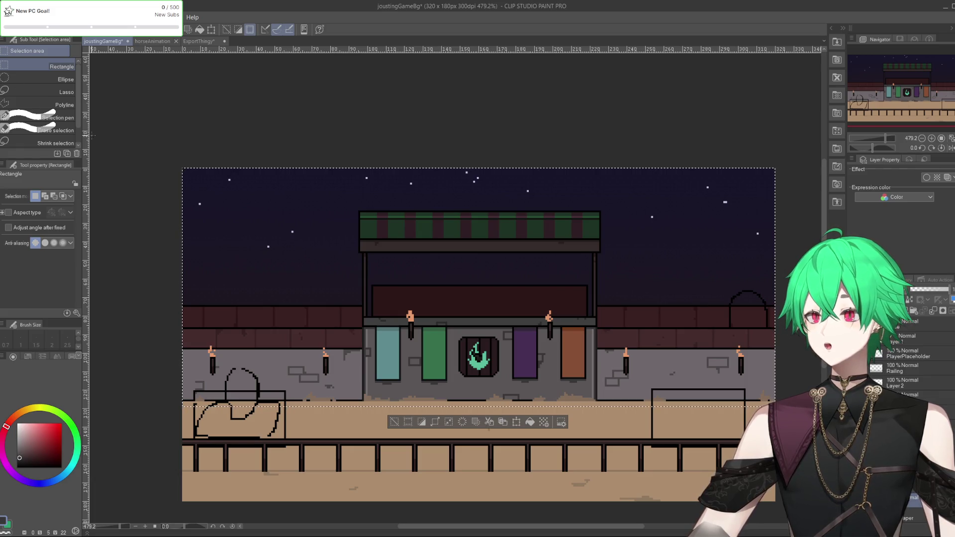
click(306, 254)
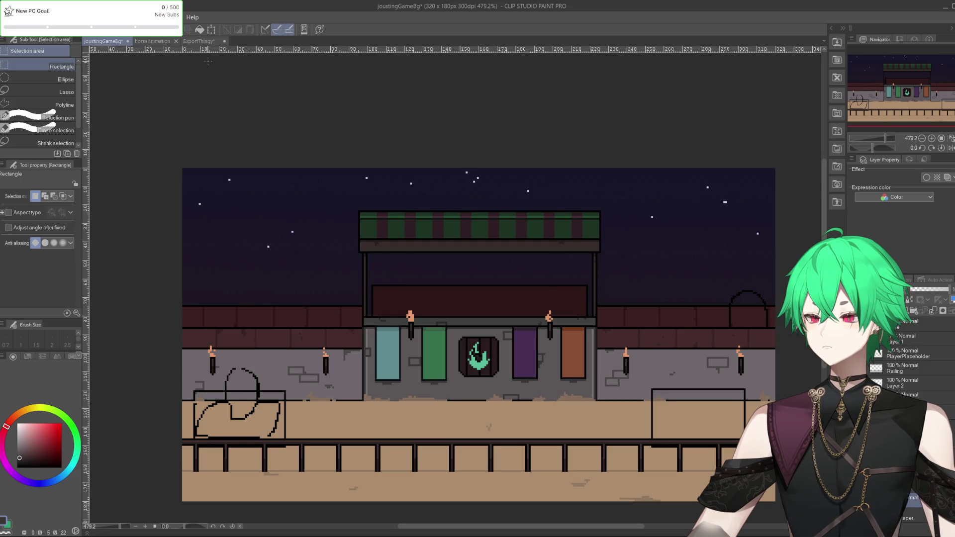
click(197, 41)
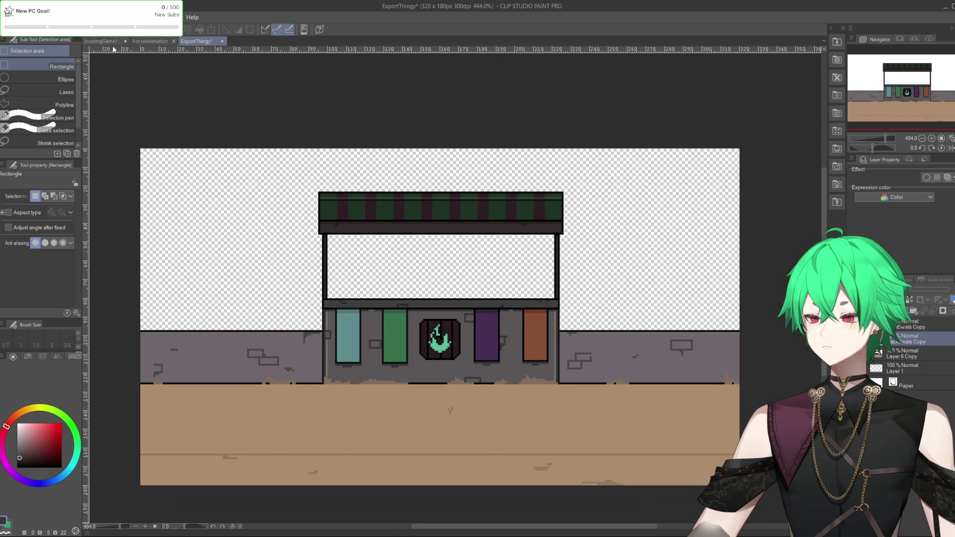
click(105, 41)
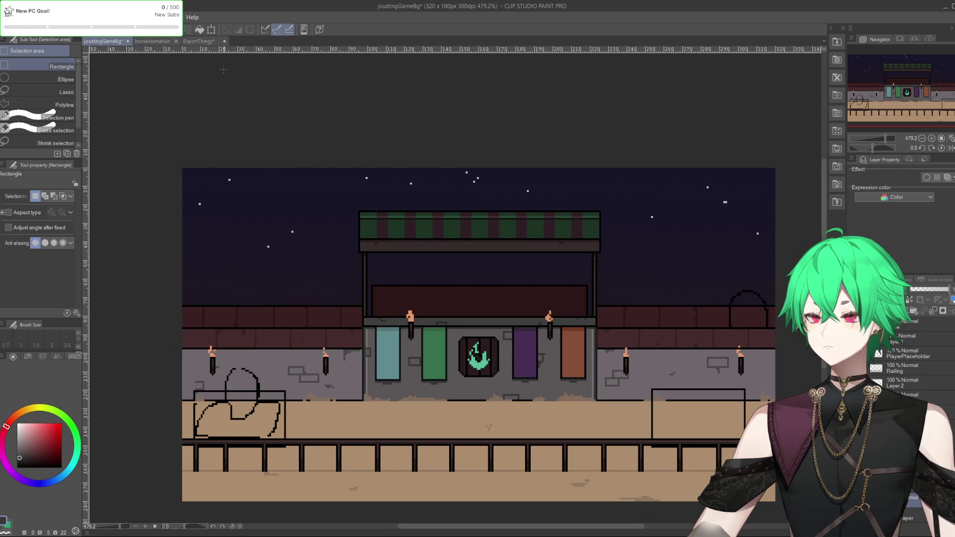
click(194, 42)
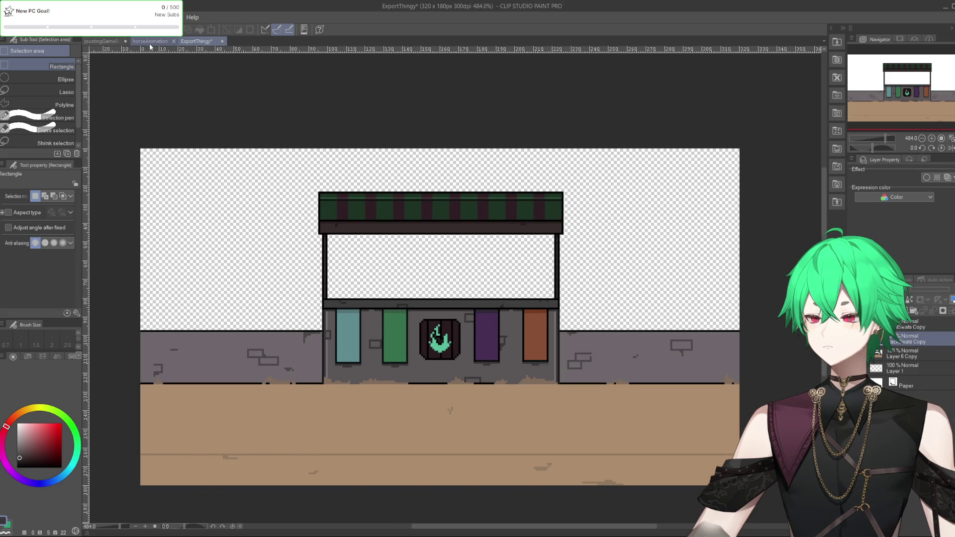
click(150, 43)
click(112, 43)
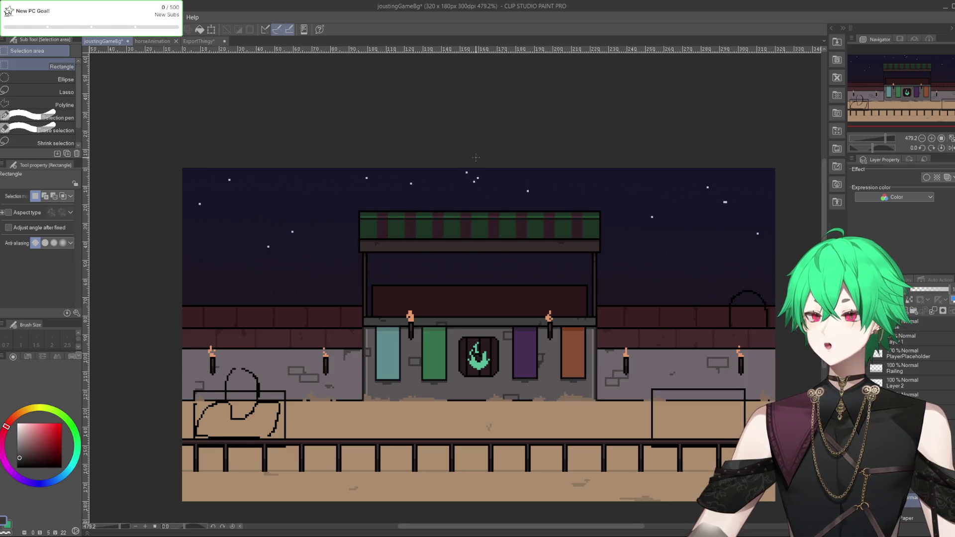
click(198, 41)
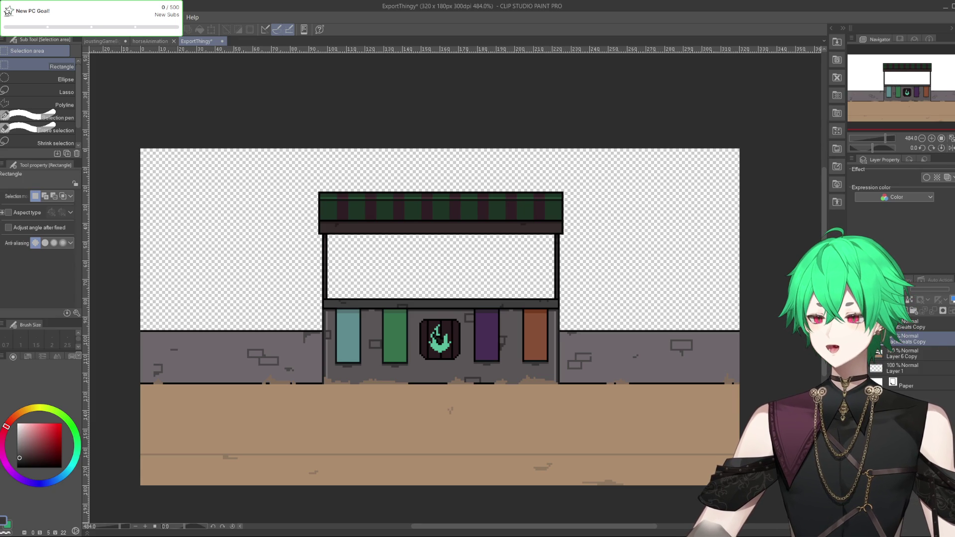
click(104, 41)
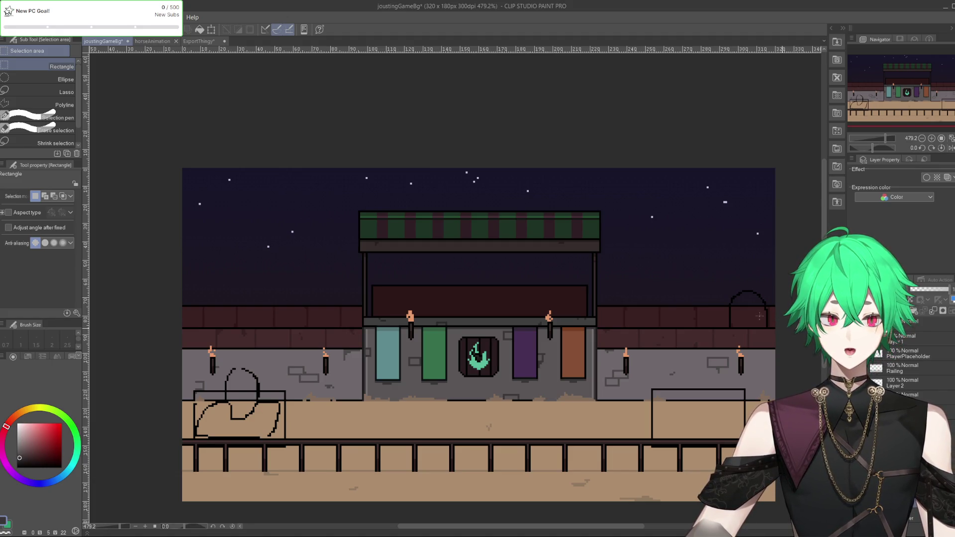
Zoom into the arena canvas with the scroll wheel.
scroll(595, 404, up, 3)
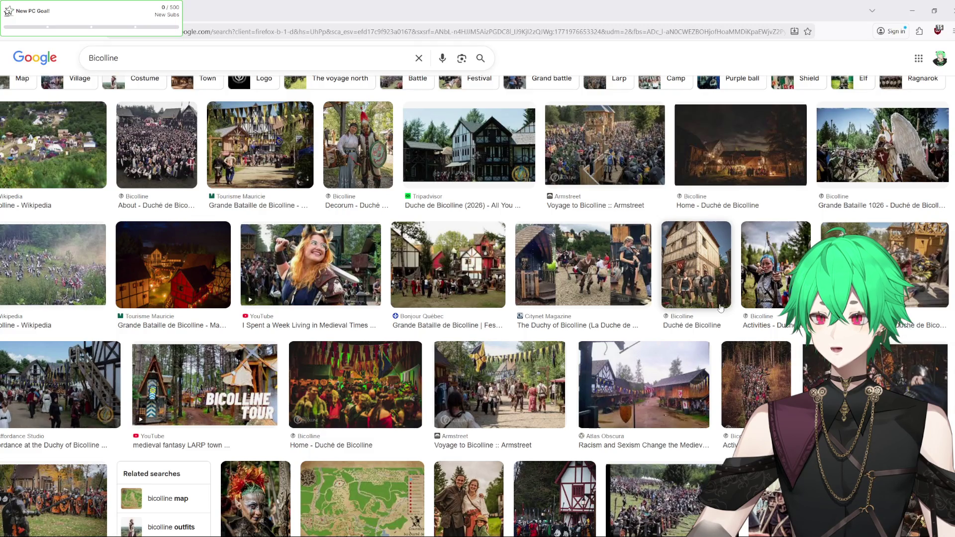
Preview Bicolline crowd, Grande Bataille, half-timbered building, costume, village and tower photos.
scroll(719, 308, down, 1)
scroll(517, 216, up, 2)
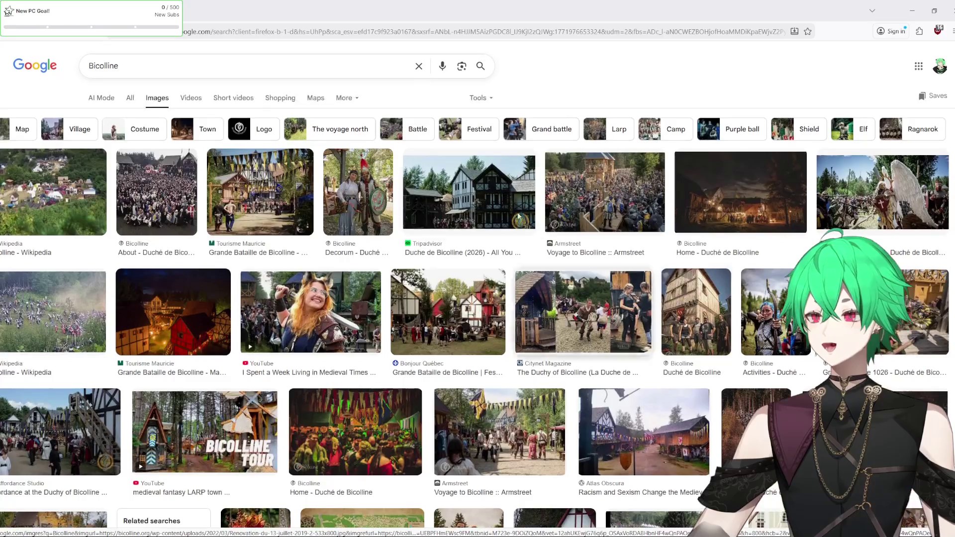
click(167, 201)
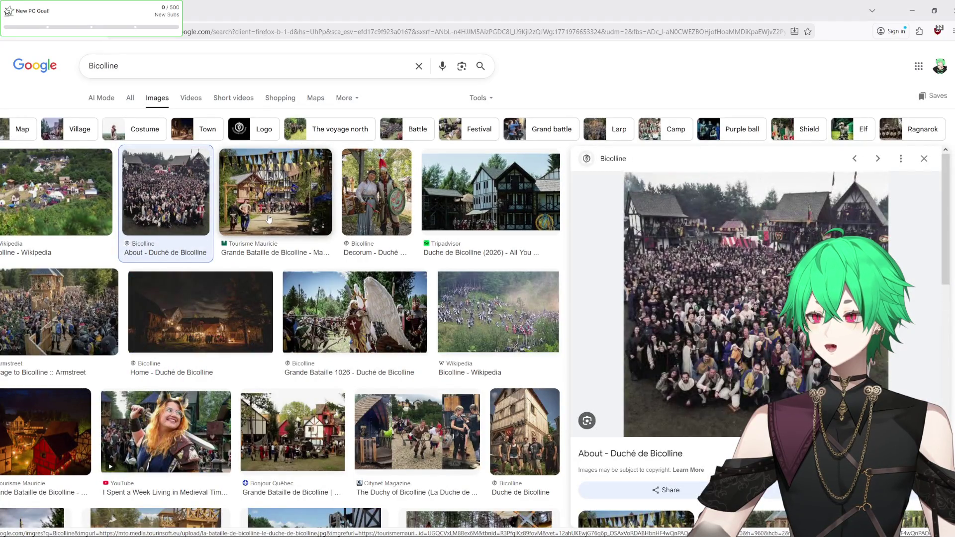
click(325, 307)
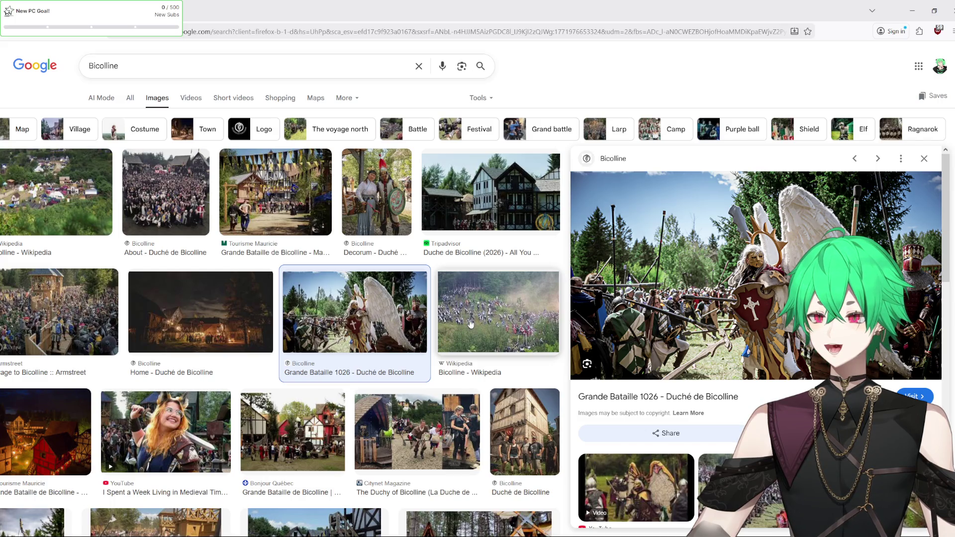
click(448, 209)
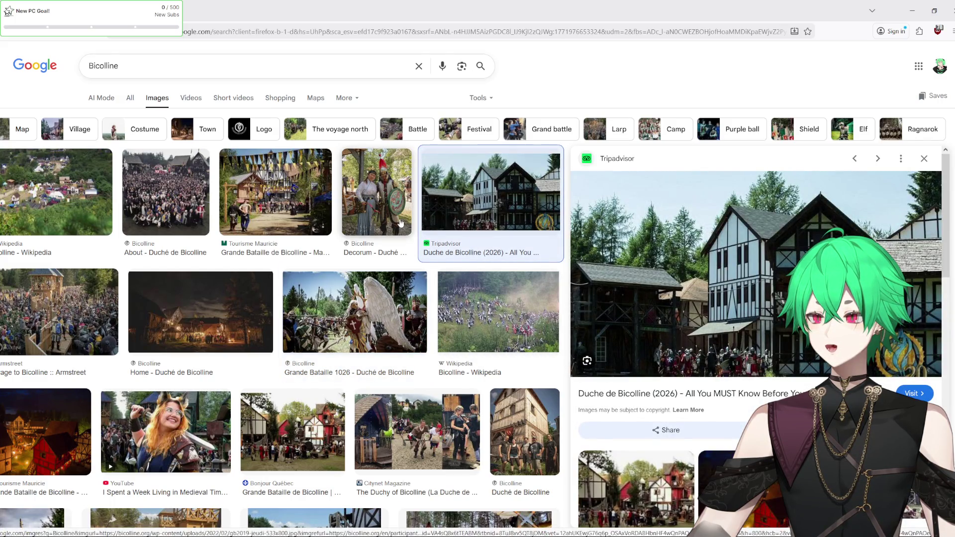
click(399, 223)
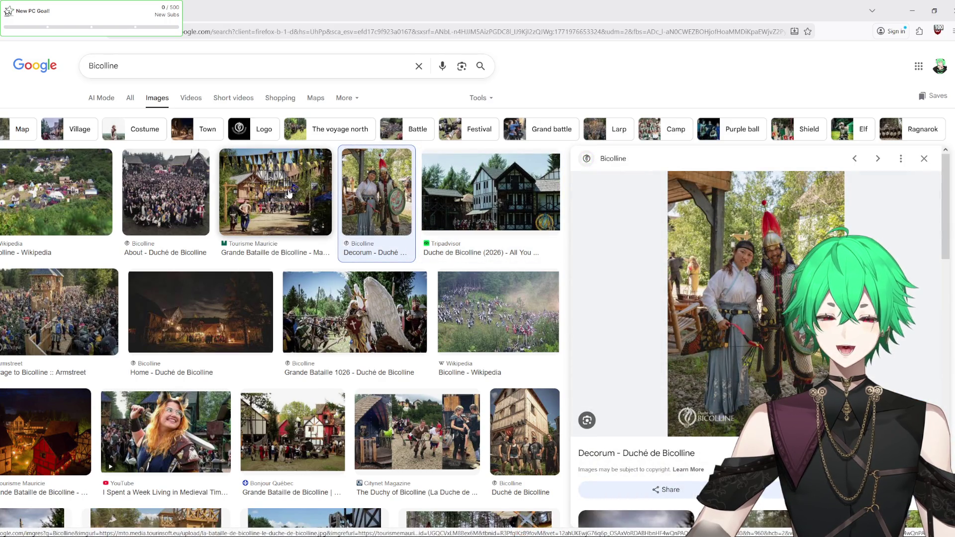
click(289, 194)
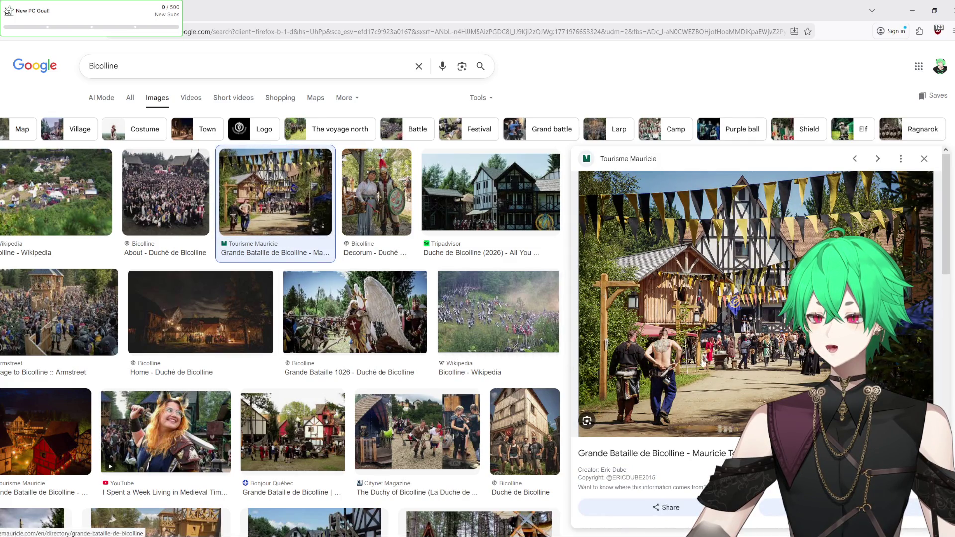
click(160, 199)
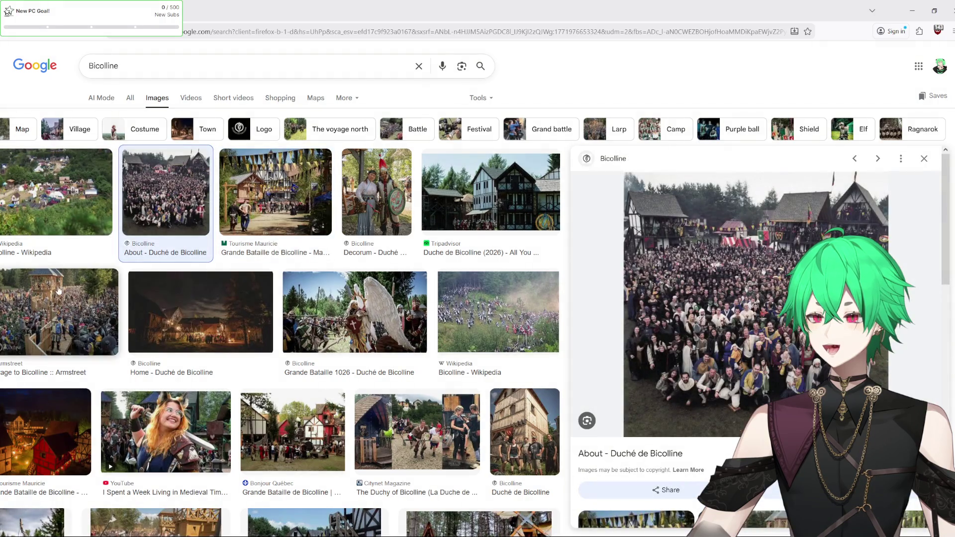
click(58, 290)
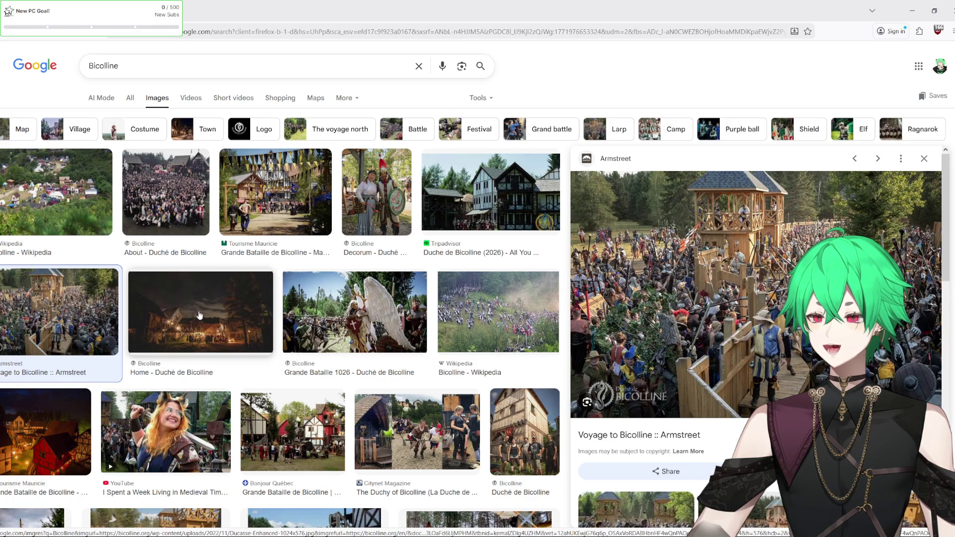
scroll(266, 334, down, 1)
click(458, 274)
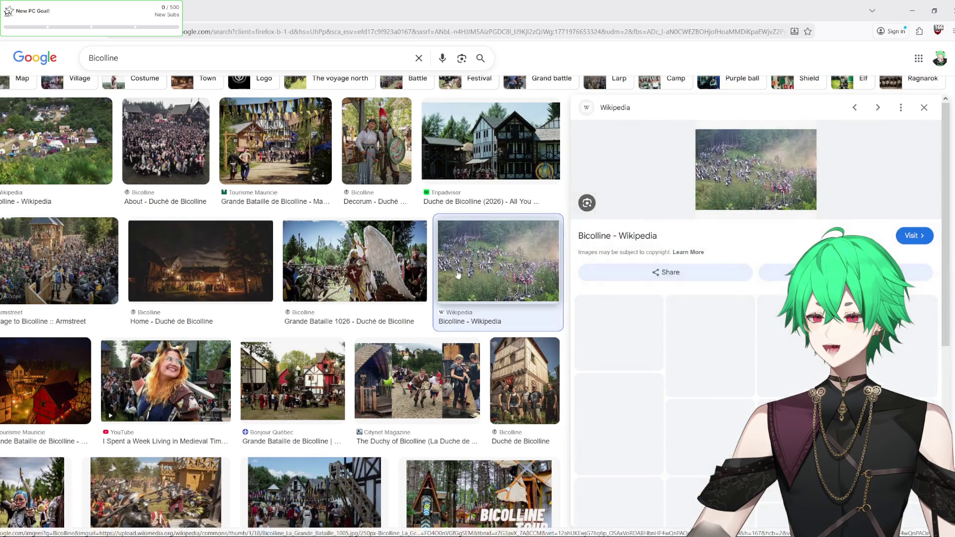
click(646, 413)
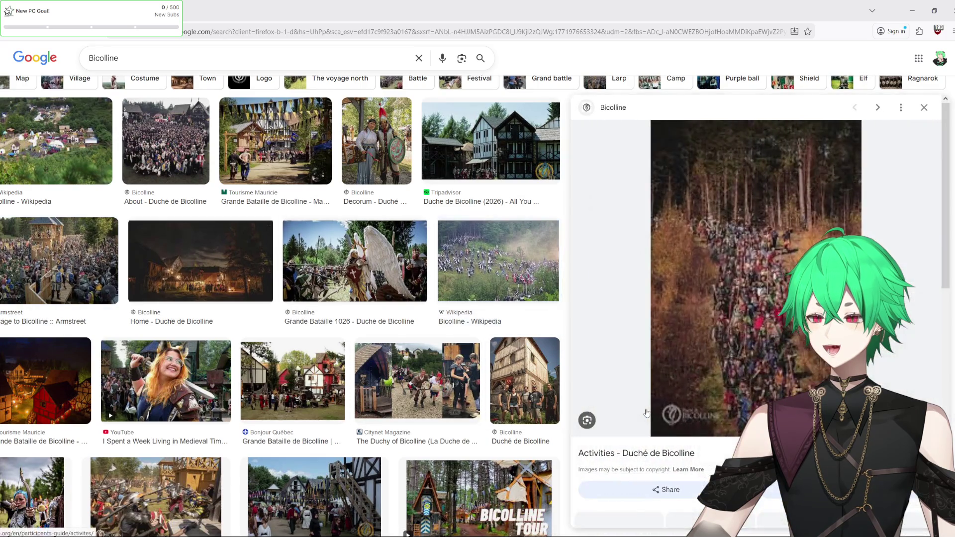
click(501, 374)
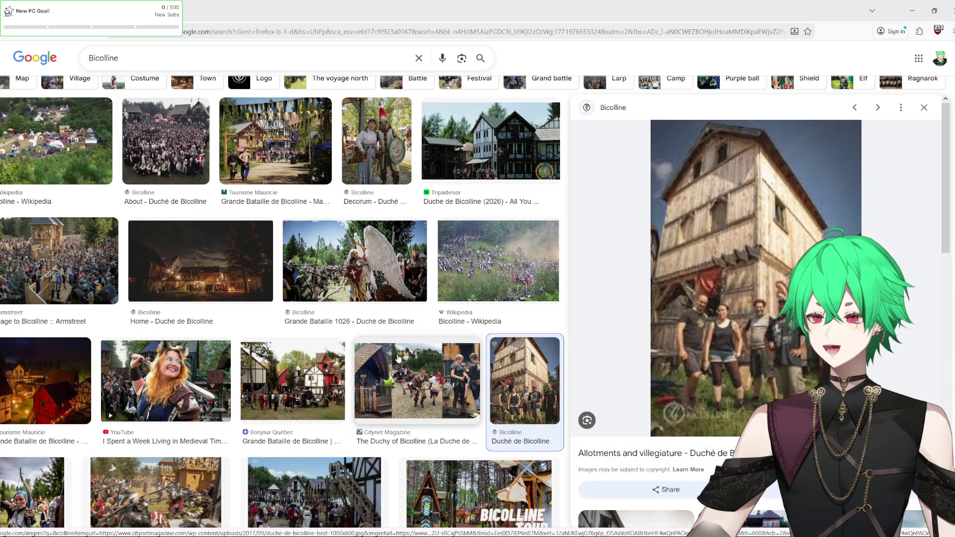
Browse further down through Bicolline battle, forest, archer and half-timbered house photos.
scroll(217, 396, down, 2)
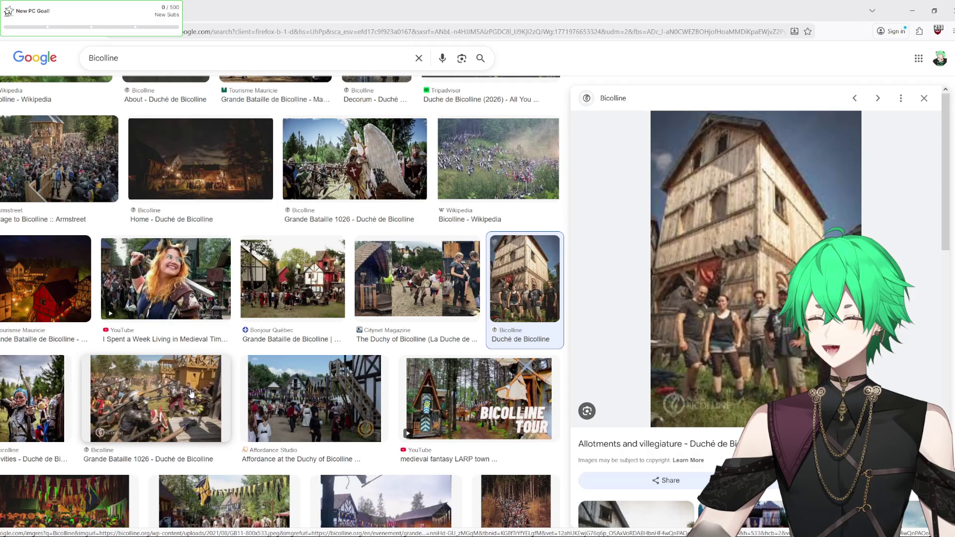
click(194, 395)
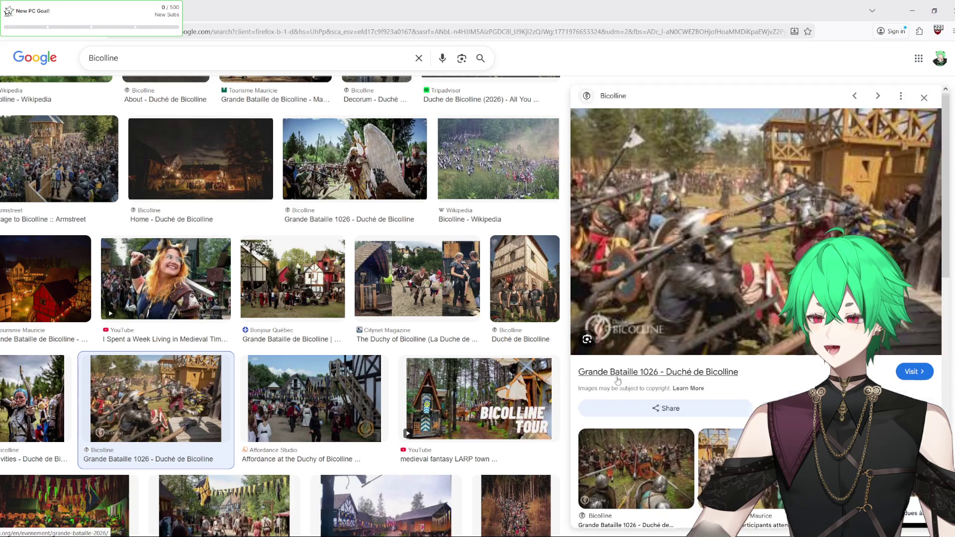
scroll(617, 380, down, 1)
click(632, 413)
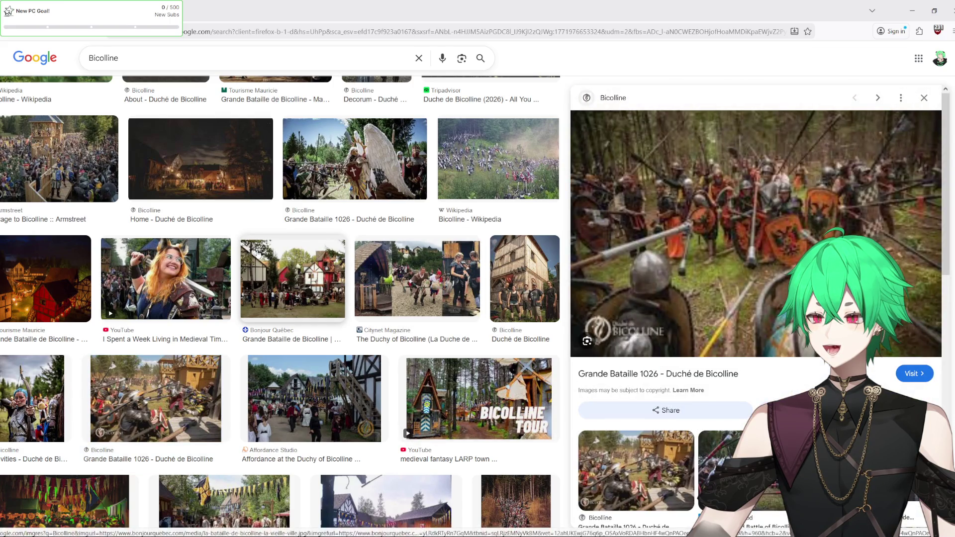
scroll(256, 253, down, 1)
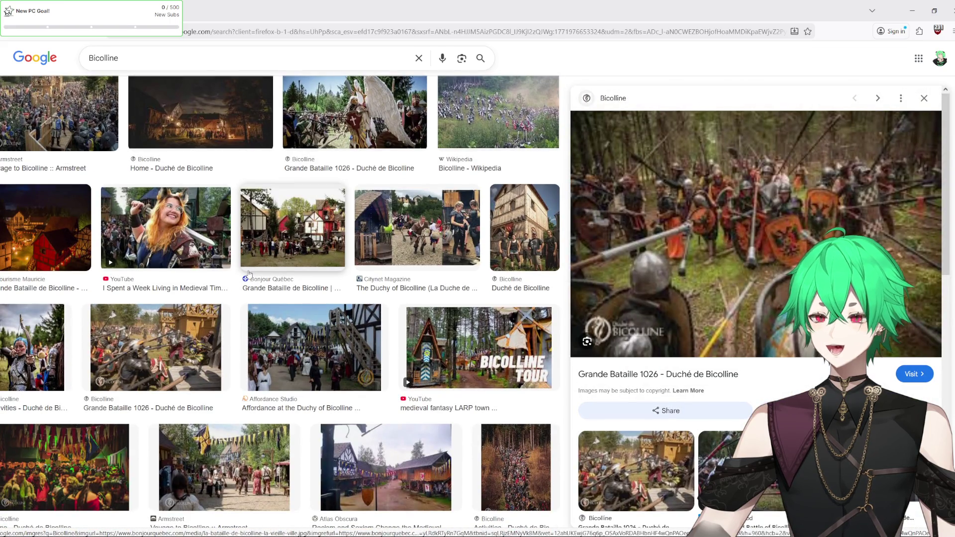
scroll(248, 273, up, 1)
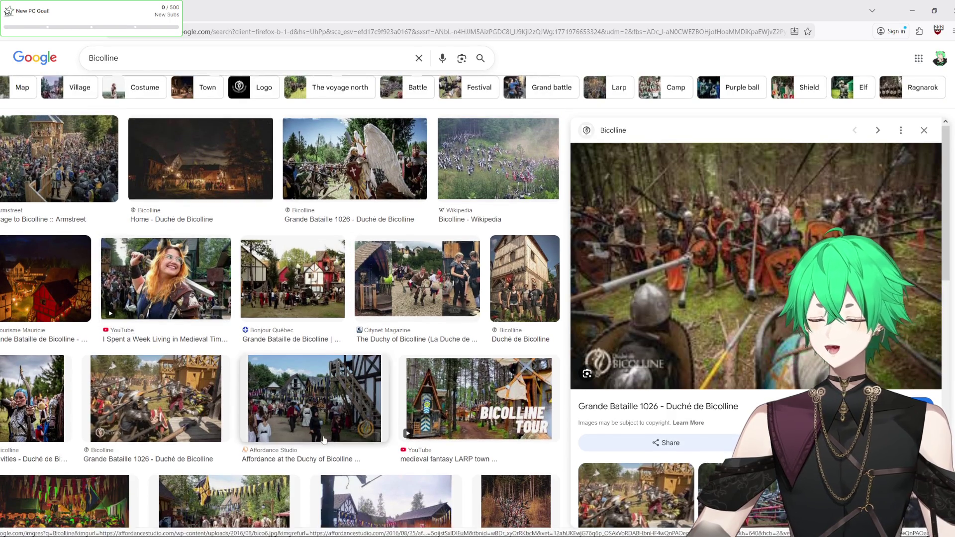
scroll(315, 408, down, 2)
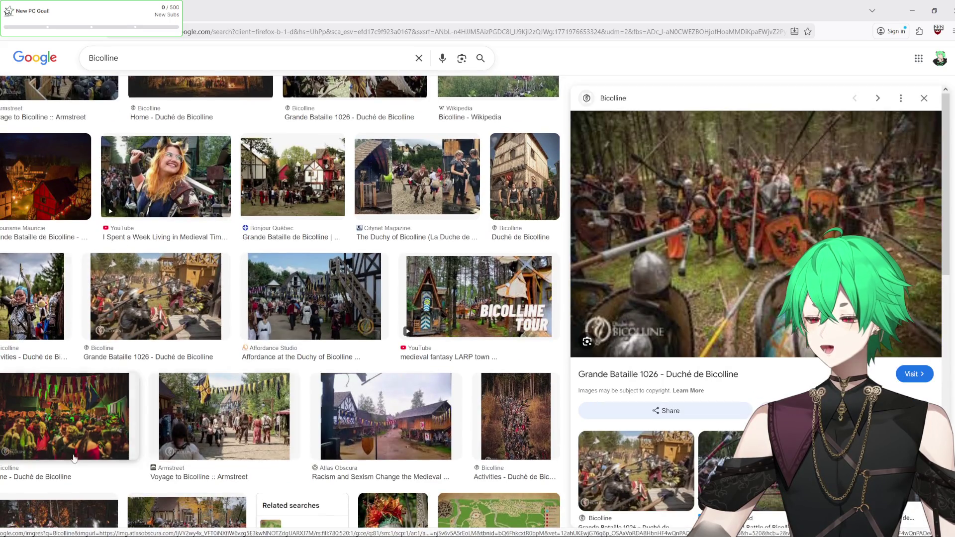
click(69, 415)
click(32, 298)
scroll(233, 348, up, 5)
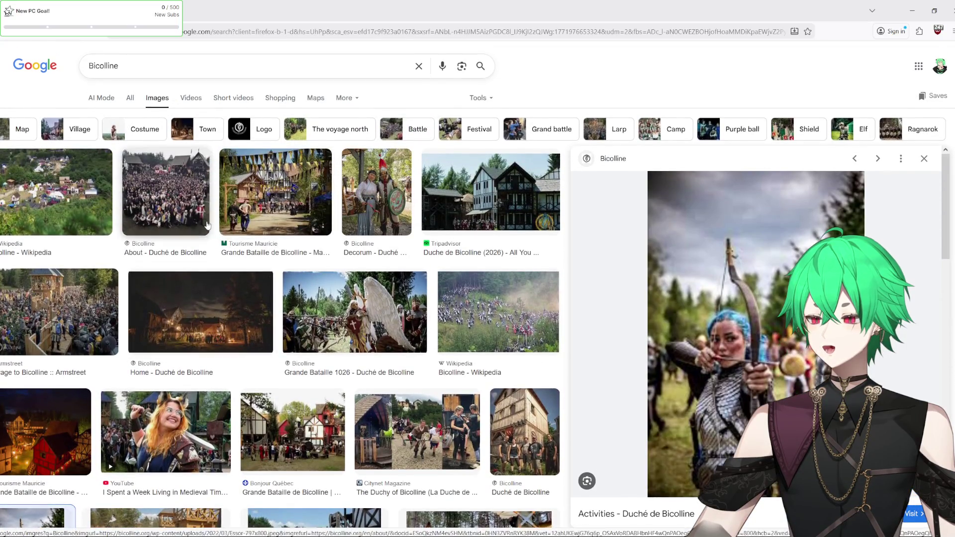
scroll(234, 343, down, 5)
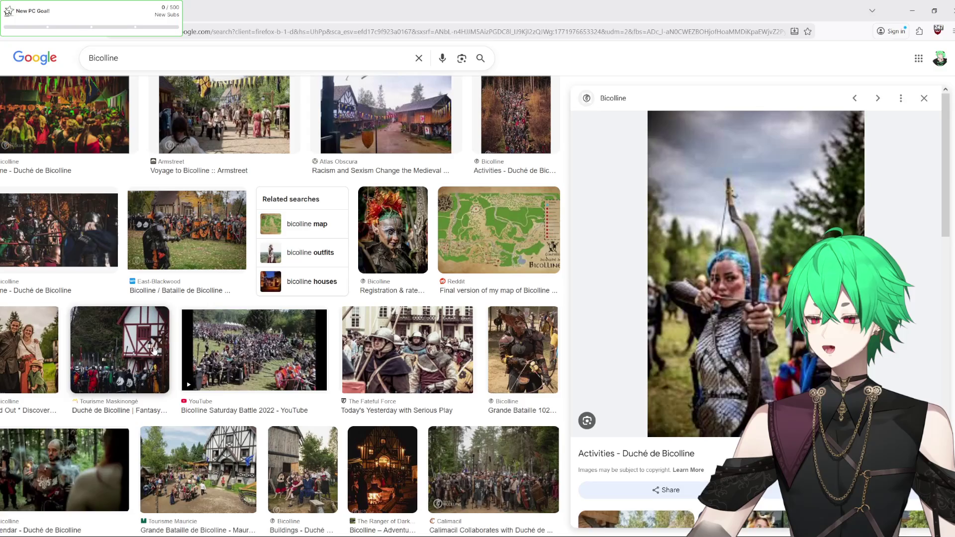
click(119, 348)
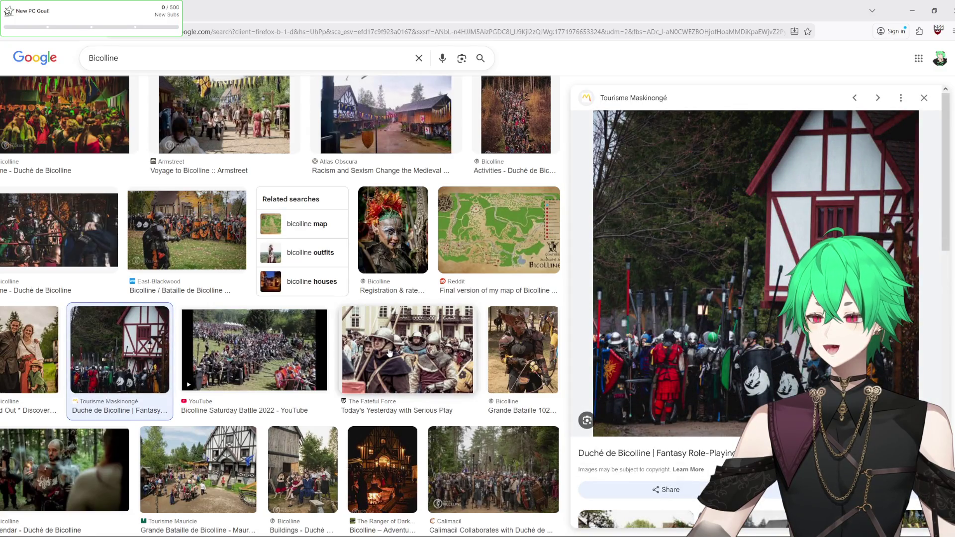
click(390, 352)
scroll(210, 277, down, 3)
scroll(209, 277, down, 10)
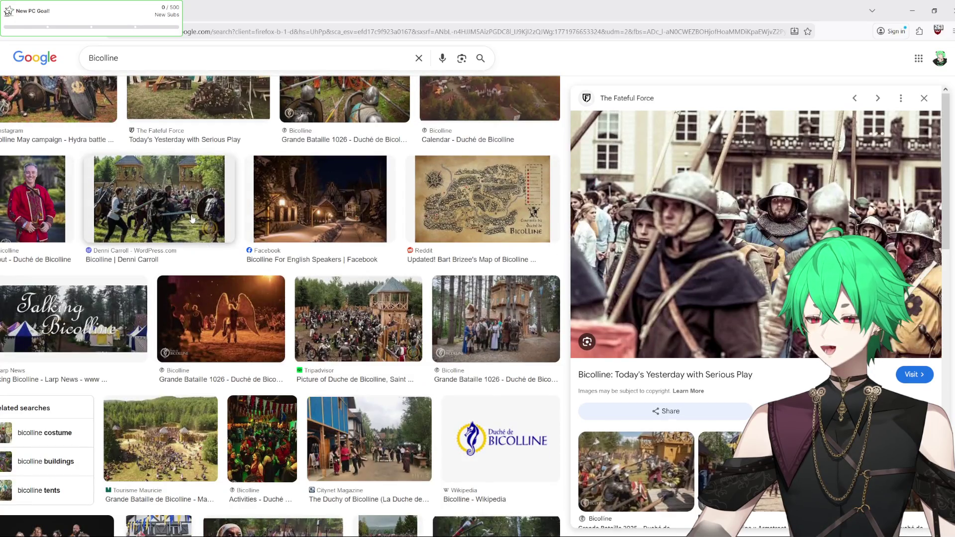
click(192, 219)
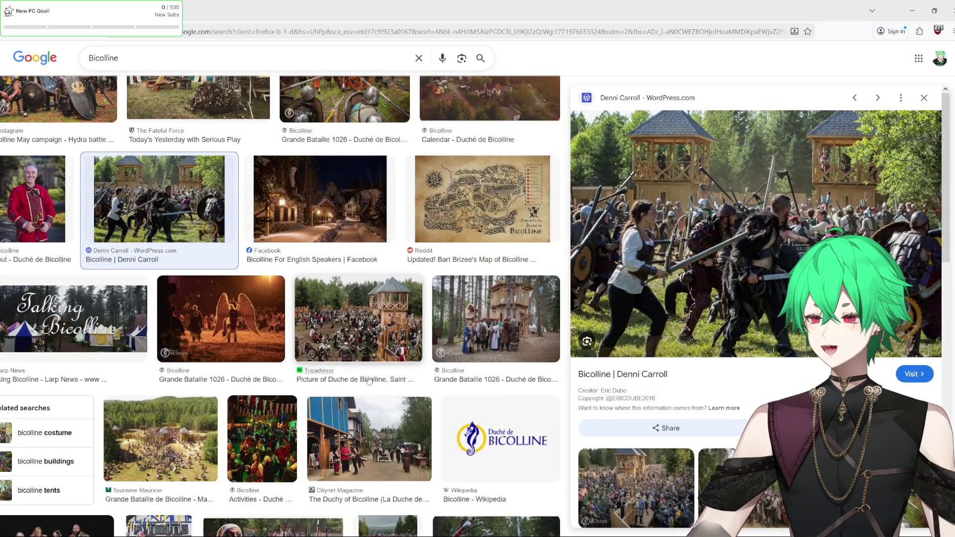
Preview the horse-cart, Atlas Obscura and Radio-Canada images, then return to Clip Studio Paint.
scroll(369, 381, down, 3)
scroll(369, 383, down, 7)
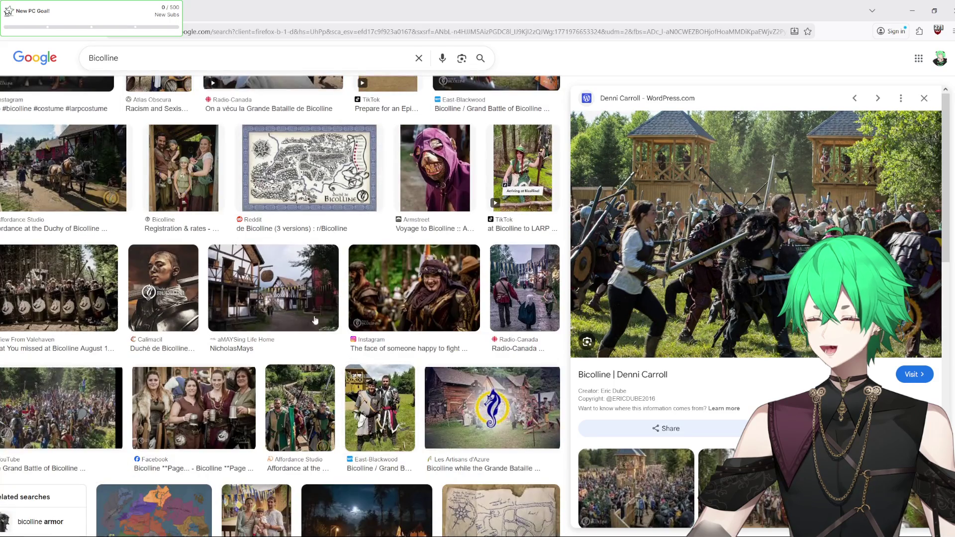
click(292, 300)
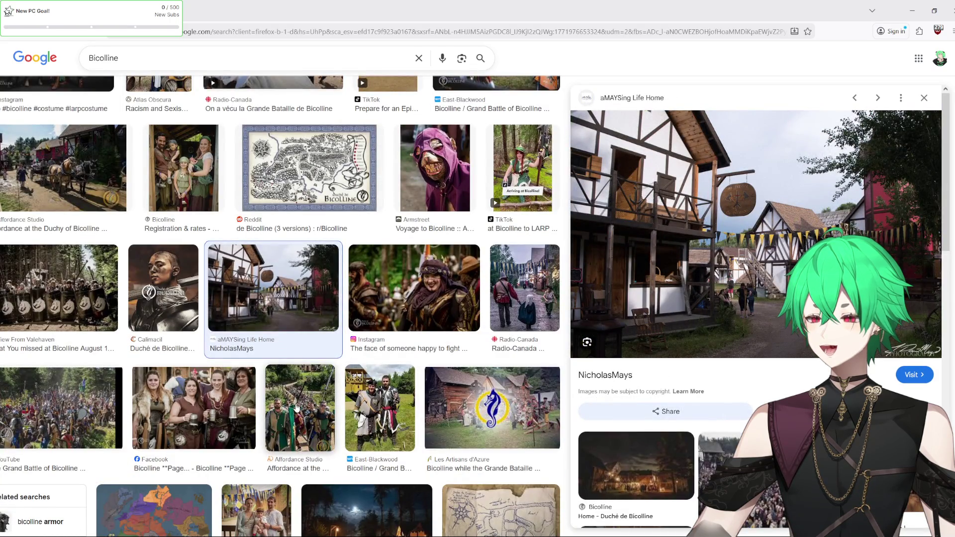
click(75, 176)
scroll(376, 363, up, 3)
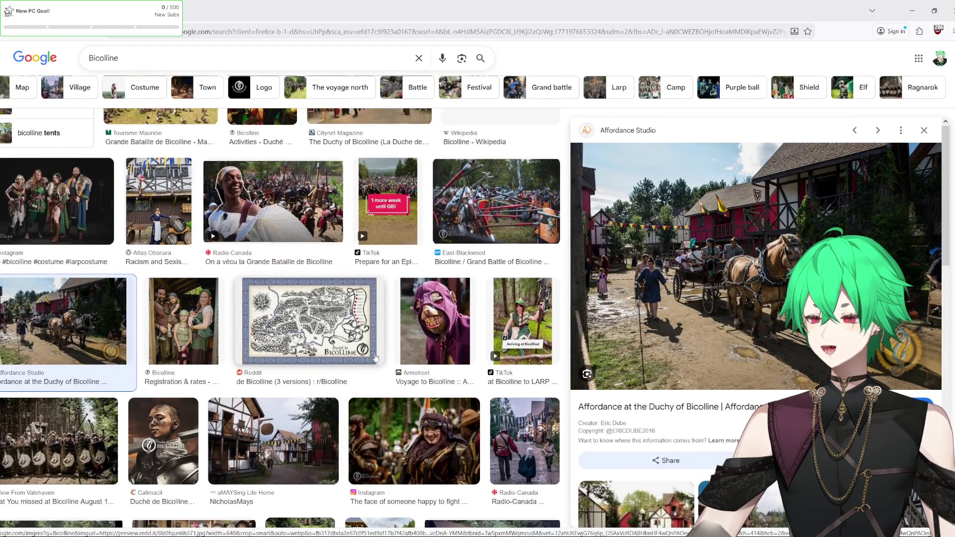
scroll(375, 362, up, 2)
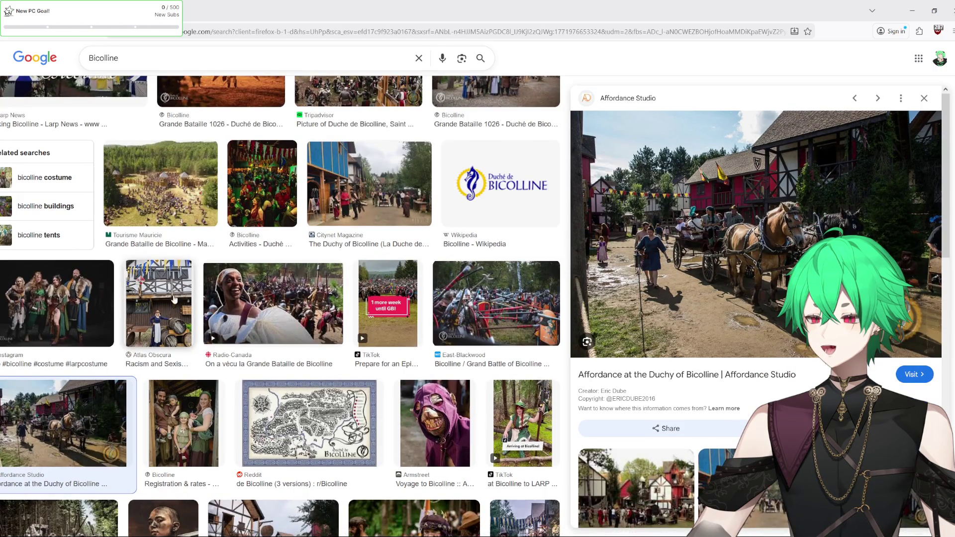
click(185, 297)
scroll(409, 325, down, 8)
scroll(410, 324, down, 4)
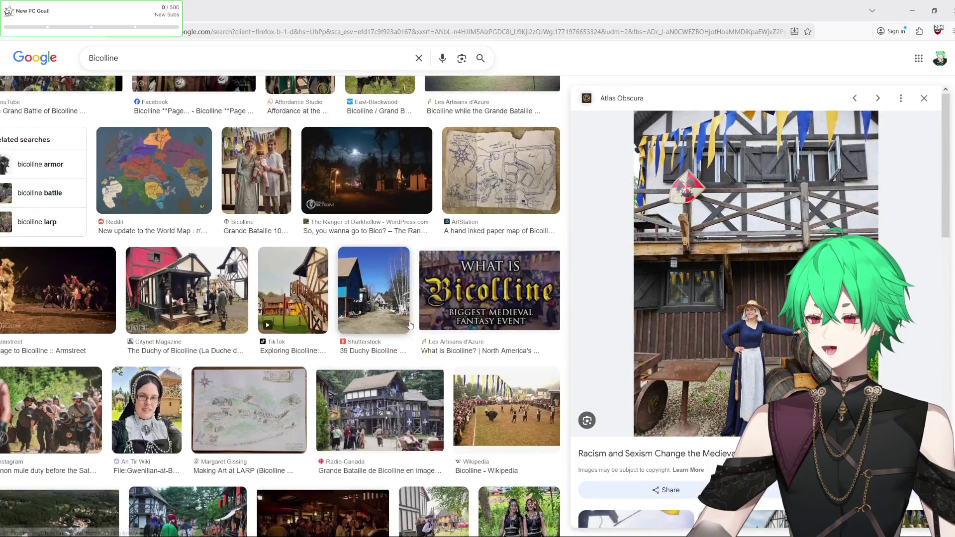
click(400, 438)
scroll(355, 407, down, 3)
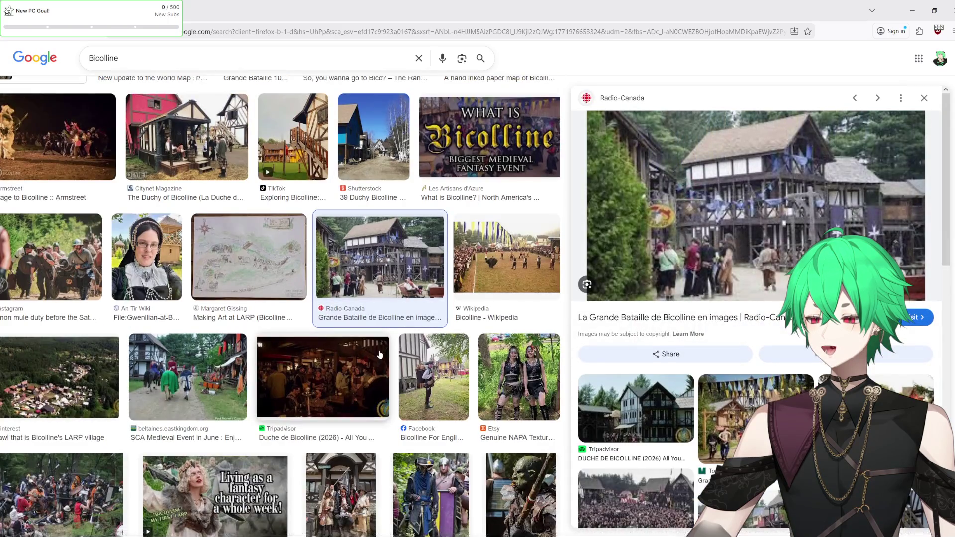
key(Escape)
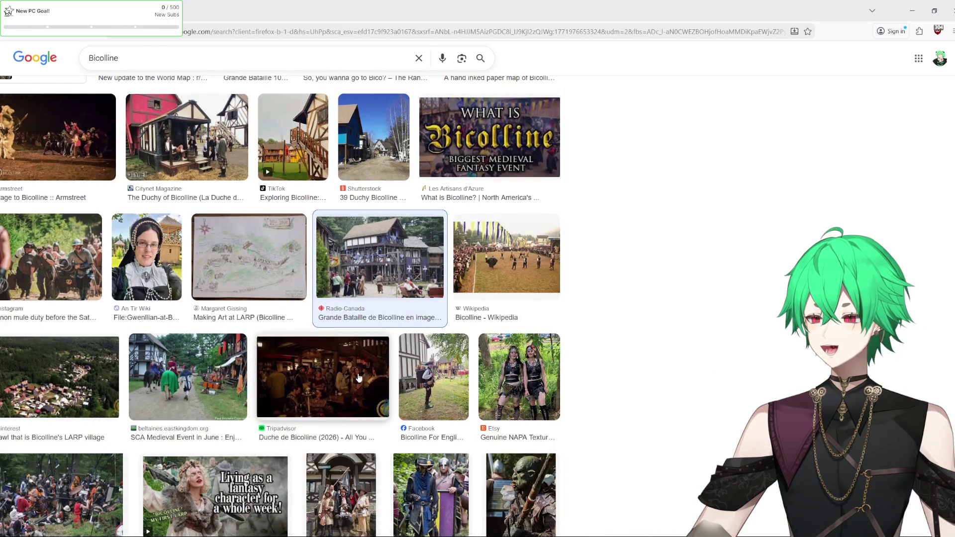
click(397, 273)
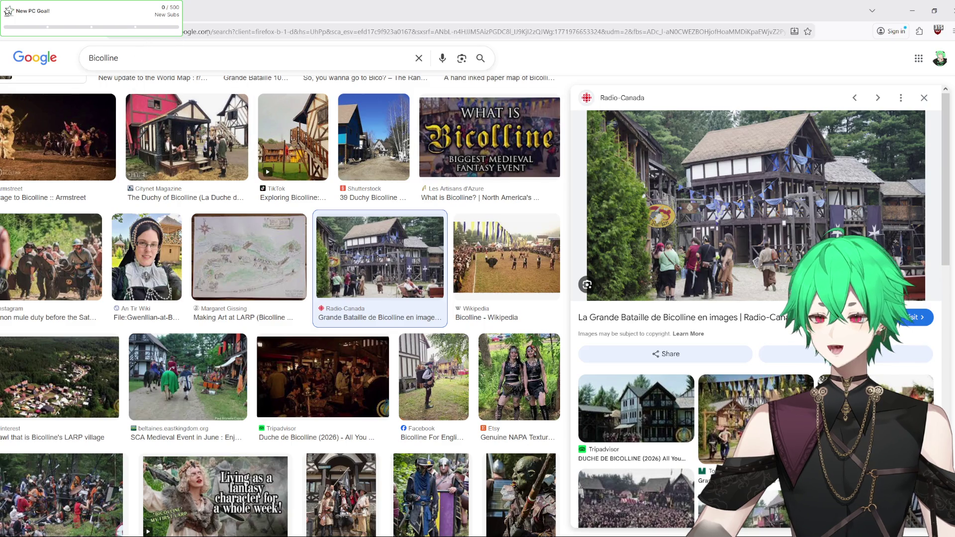
key(alt+Tab)
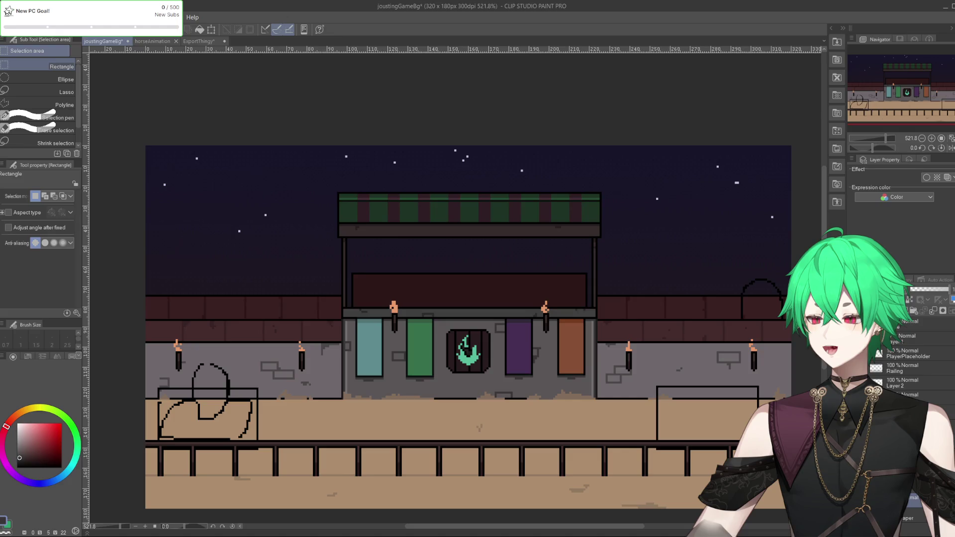
Select the night sky down to the wall top and paste it into ExportThingy.
scroll(392, 328, down, 1)
scroll(411, 373, up, 2)
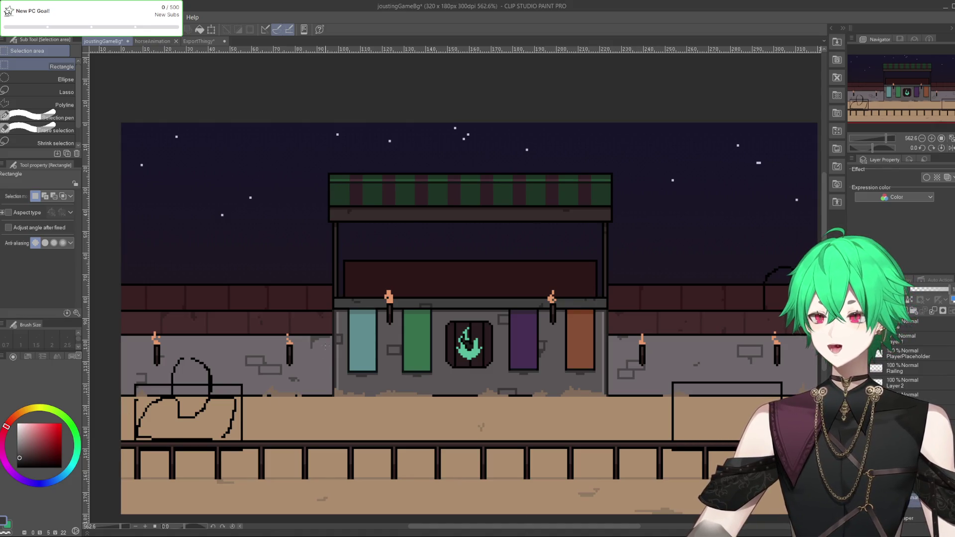
scroll(383, 285, down, 1)
scroll(382, 285, up, 1)
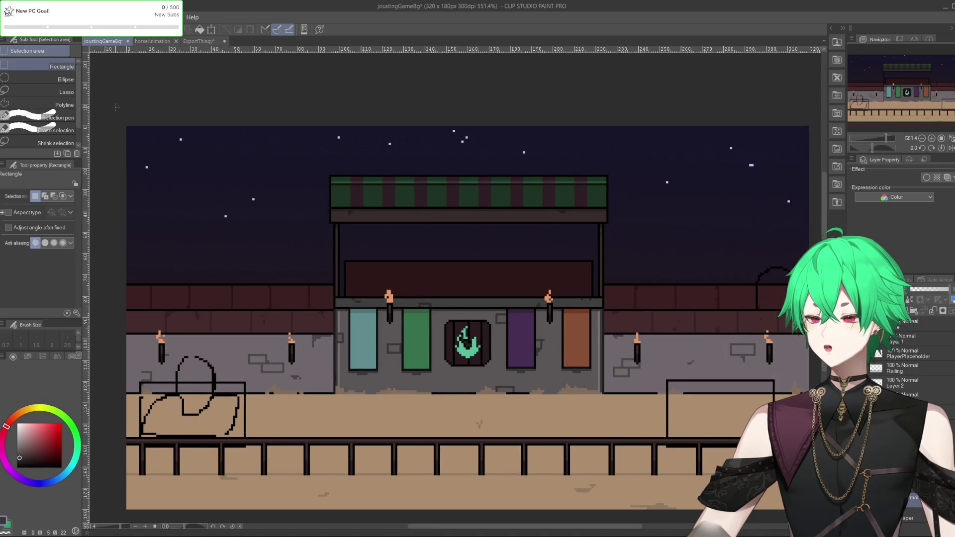
scroll(116, 107, down, 1)
mouse_move(113, 109)
mouse_down()
mouse_move(721, 304)
mouse_move(759, 303)
mouse_up()
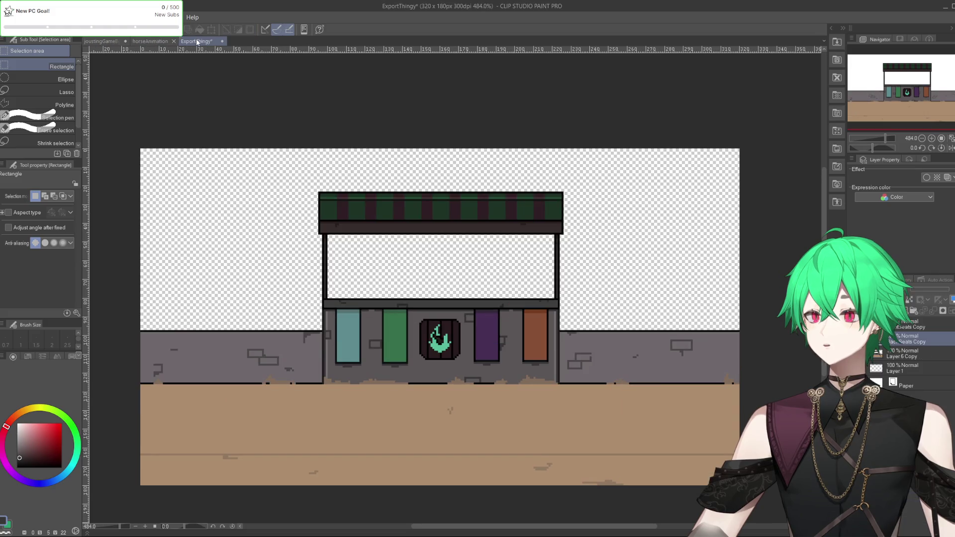
click(196, 41)
key(ctrl+v)
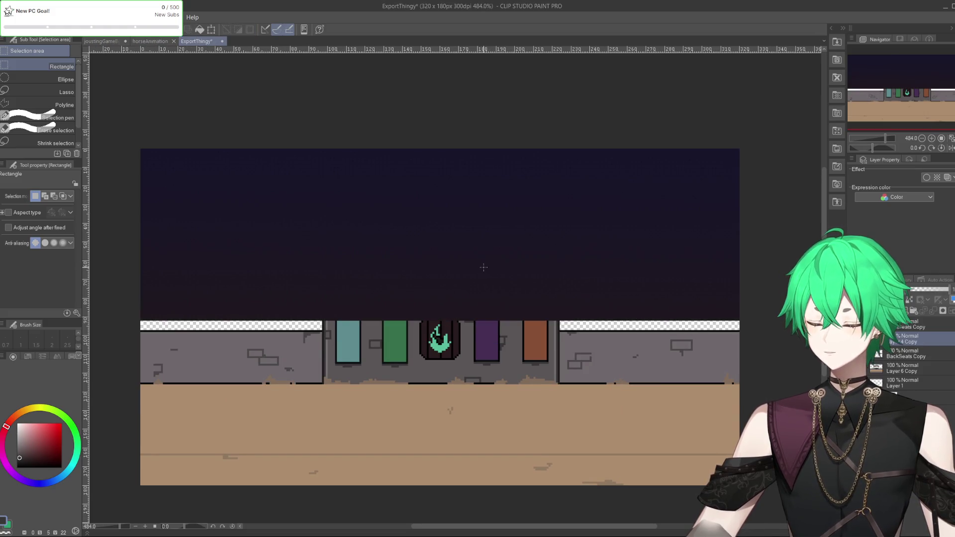
Move Layer 4 Copy below Layer 6 Copy and stretch the sky over the transparent strip.
drag(902, 345, 907, 380)
key(ctrl+r)
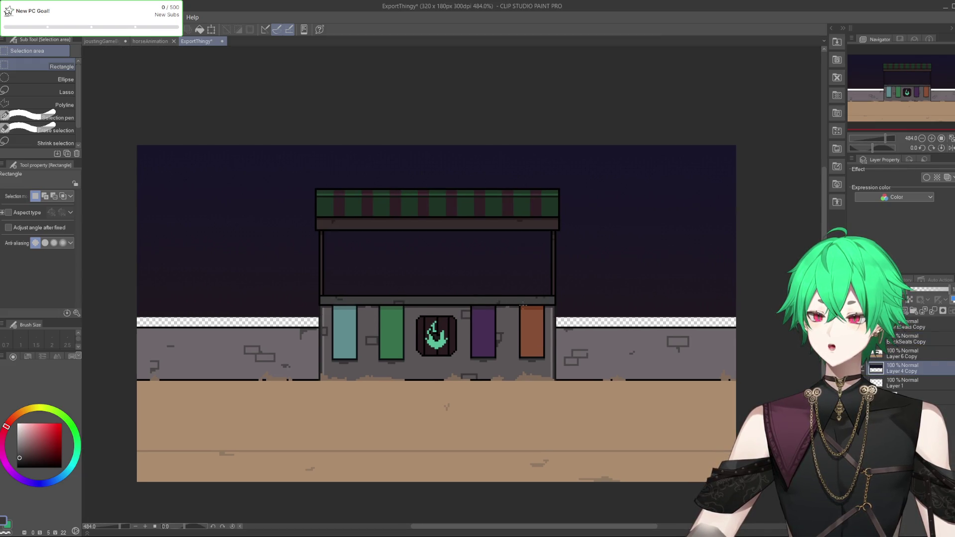
key(ctrl+r)
key(ctrl+t)
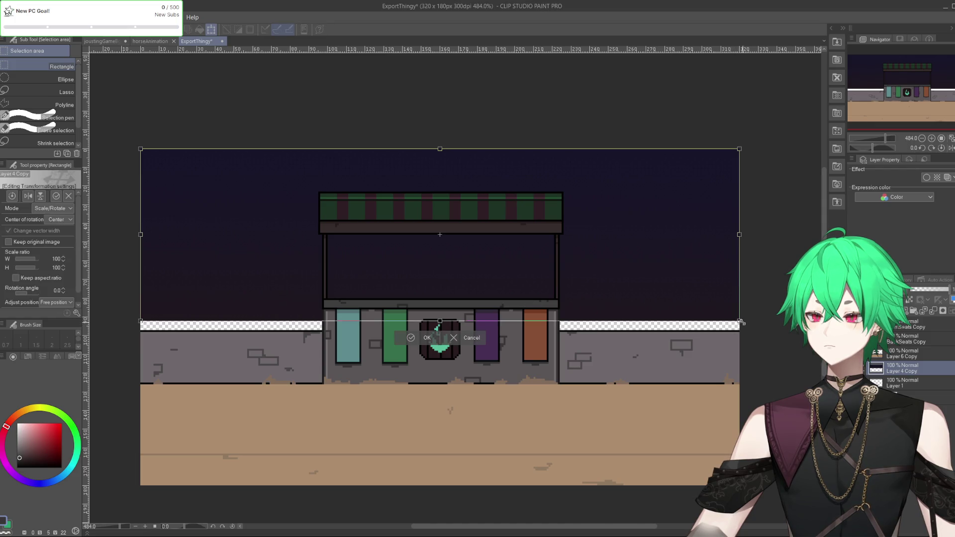
drag(741, 323, 780, 332)
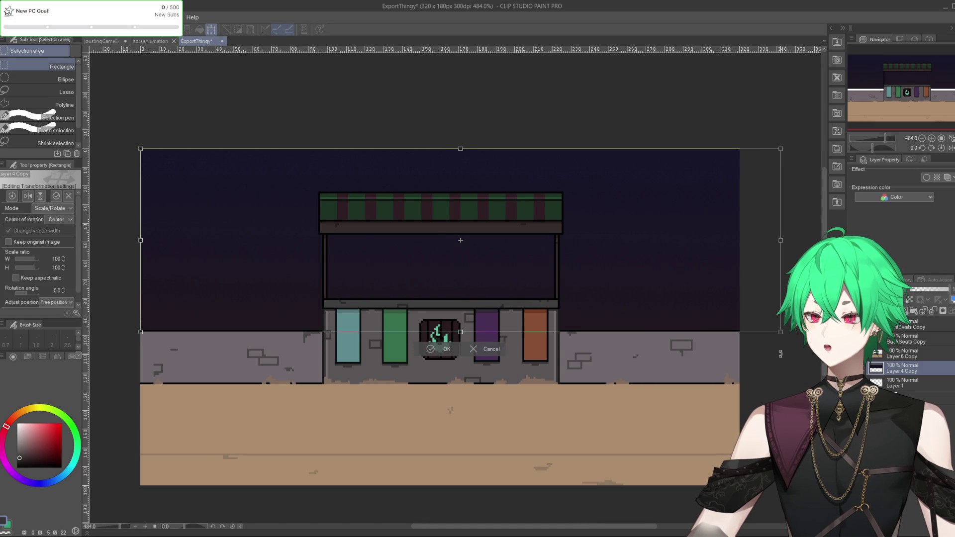
drag(678, 315, 658, 317)
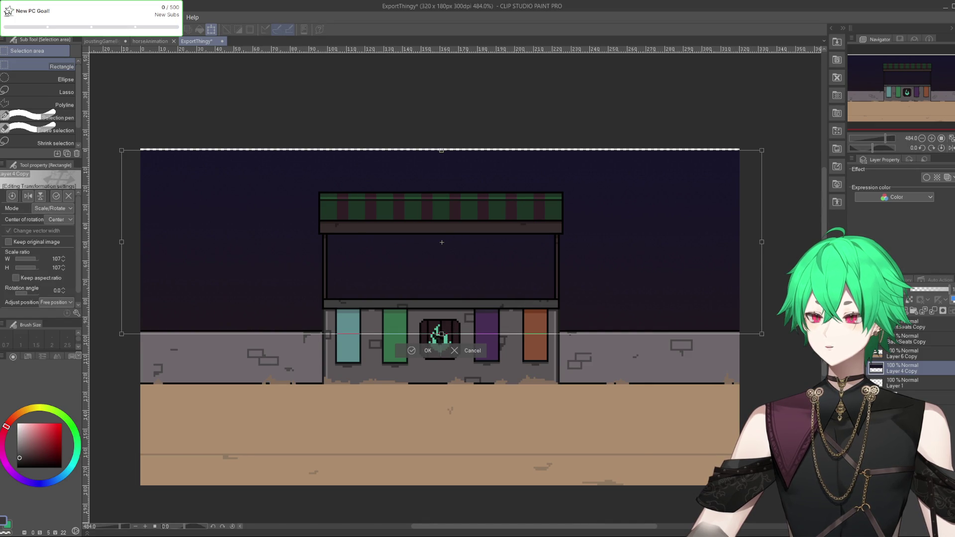
key(ctrl+z)
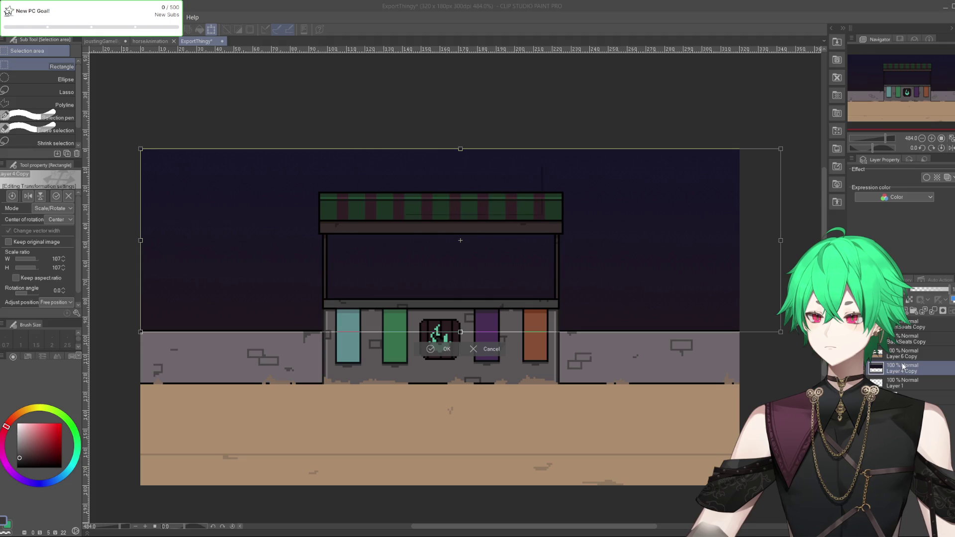
click(901, 354)
click(429, 205)
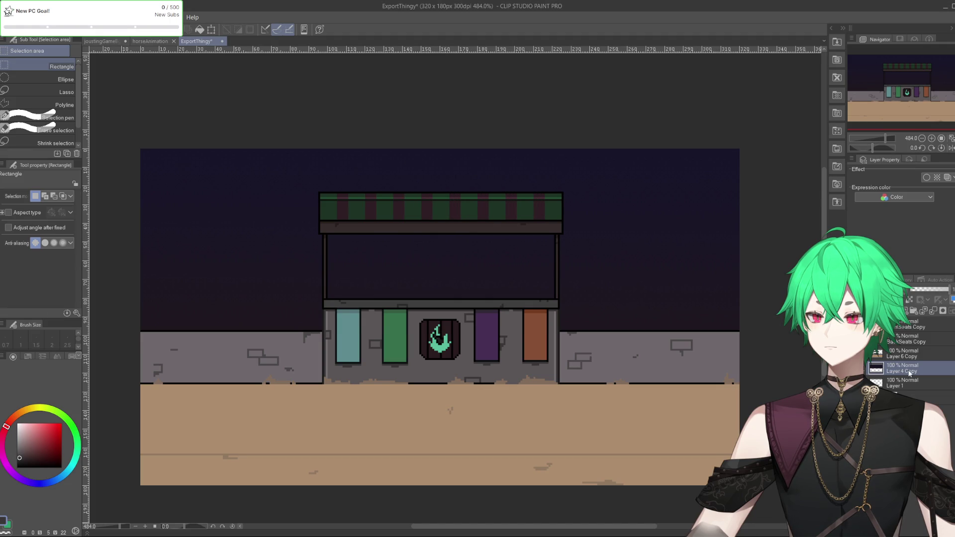
Put Layer 4 Copy back above Layer 6 Copy, then return to joustingGameBg.
mouse_move(909, 376)
mouse_down()
mouse_move(912, 361)
mouse_move(913, 376)
mouse_up()
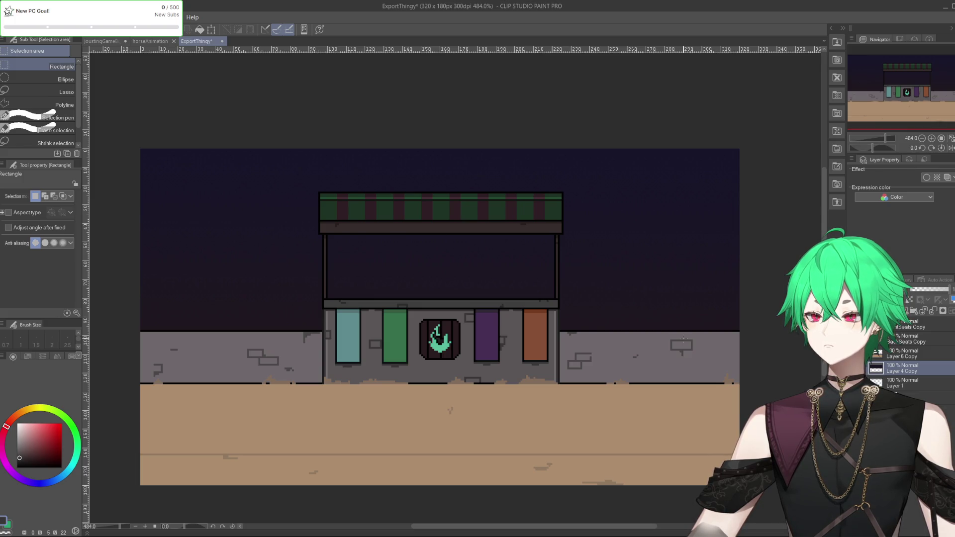
mouse_move(913, 371)
mouse_down()
mouse_move(912, 356)
mouse_move(912, 371)
mouse_up()
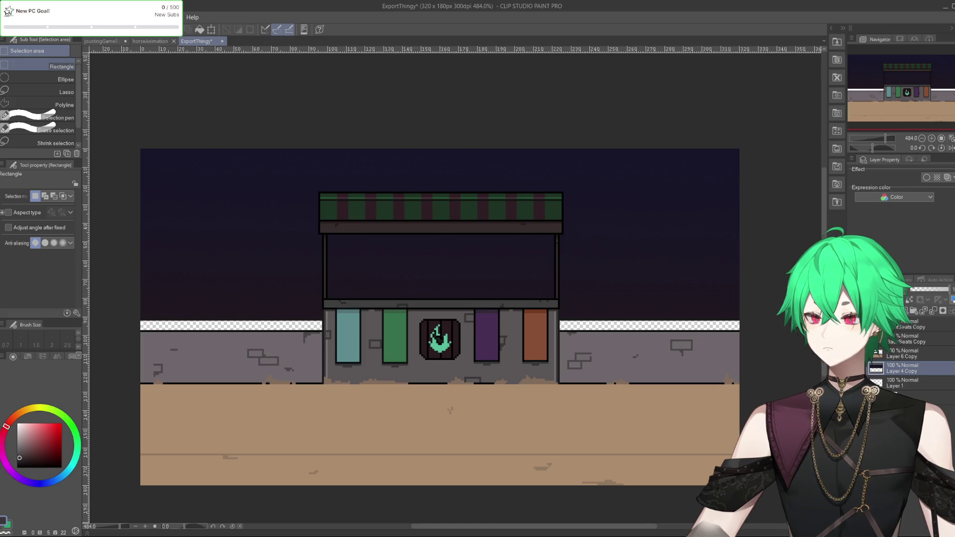
click(148, 40)
click(191, 42)
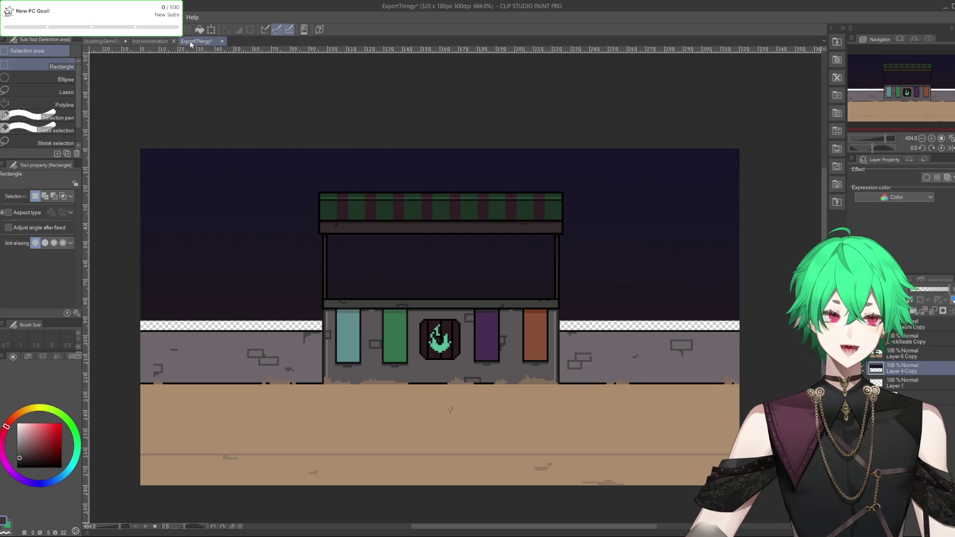
click(176, 42)
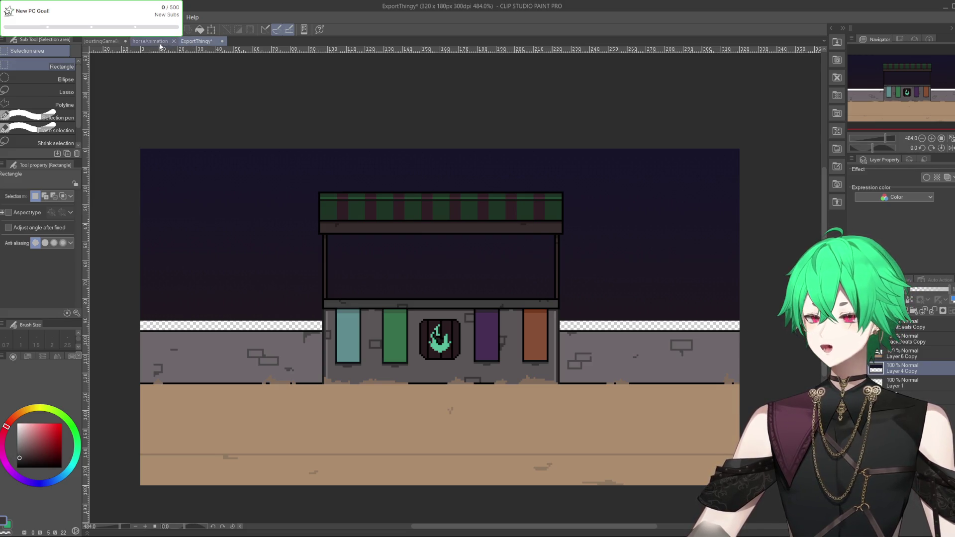
click(184, 42)
click(100, 40)
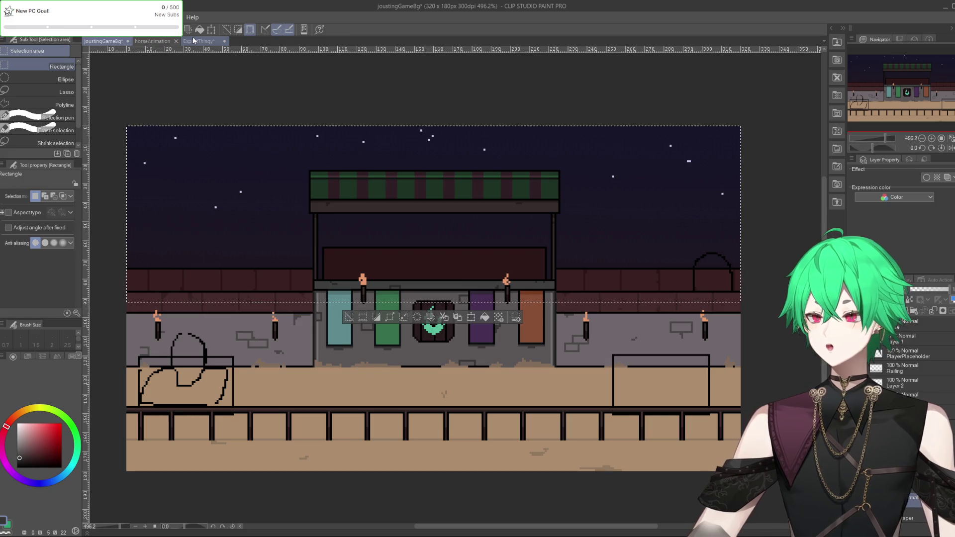
In ExportThingy, hide all but the sky gradient and export it as a PNG.
click(195, 41)
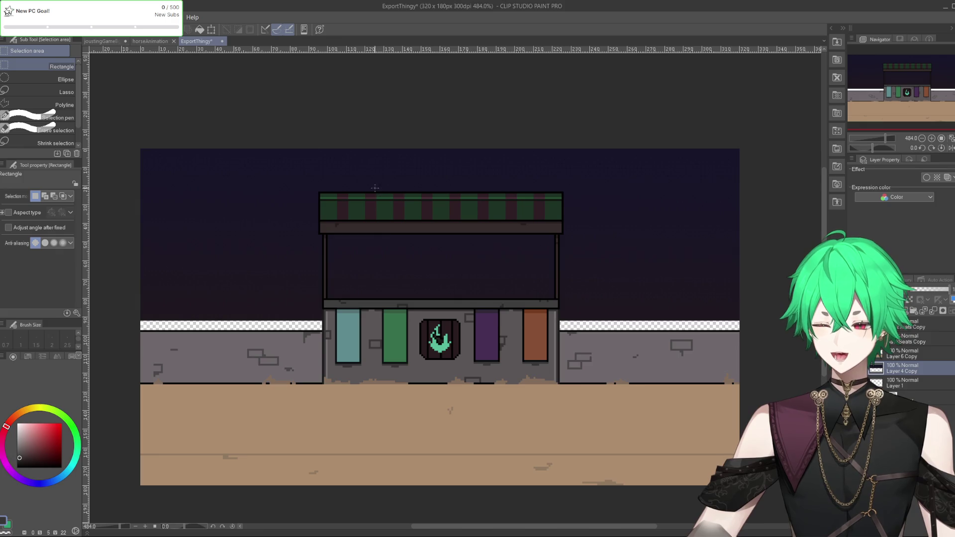
key(Delete)
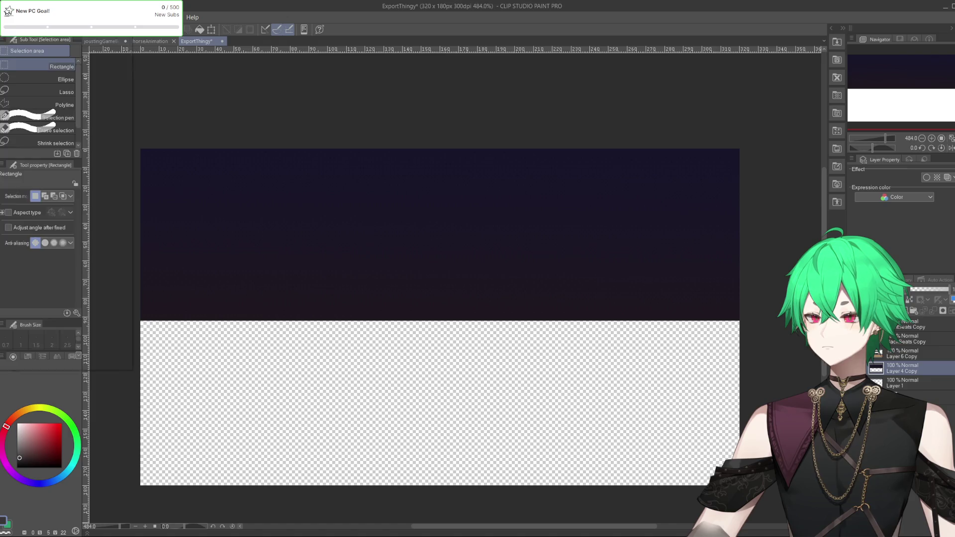
click(8, 17)
mouse_move(32, 132)
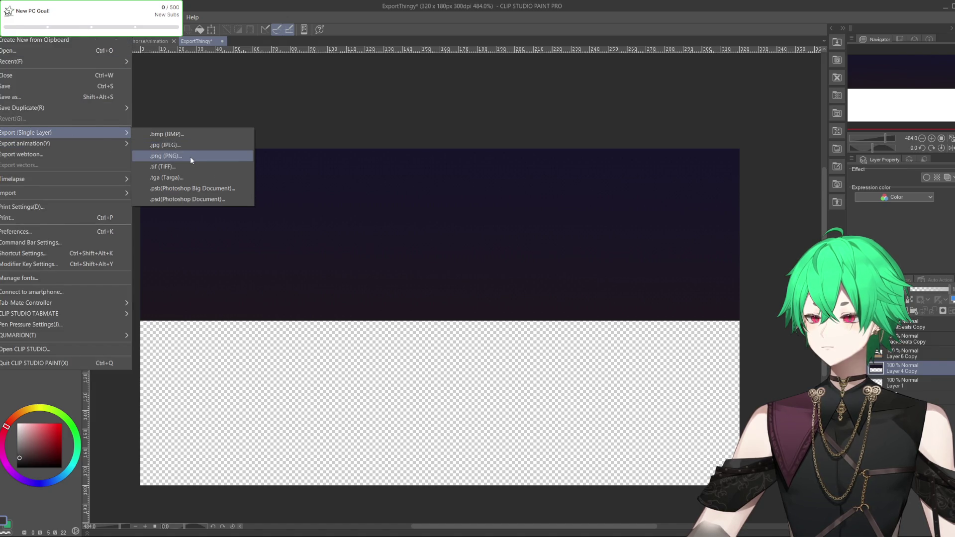
click(190, 156)
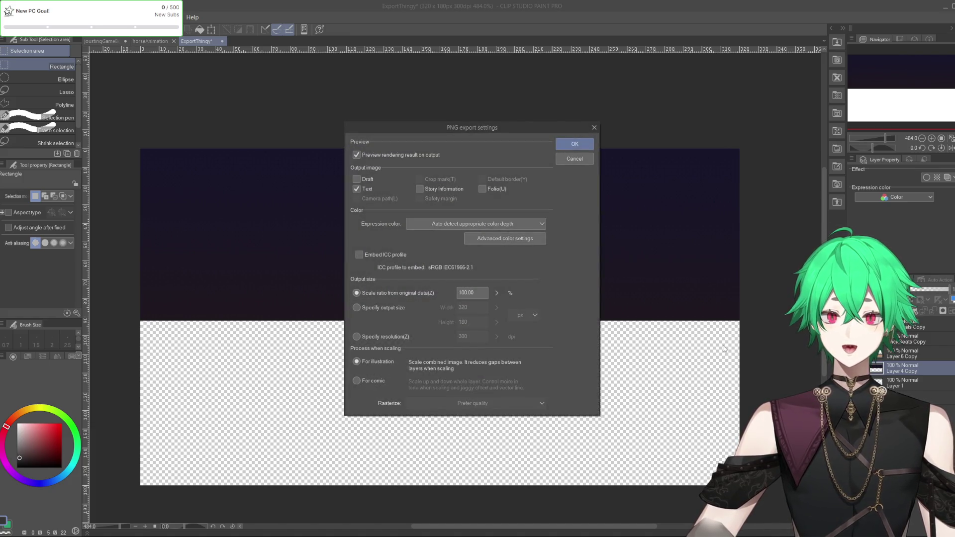
click(572, 145)
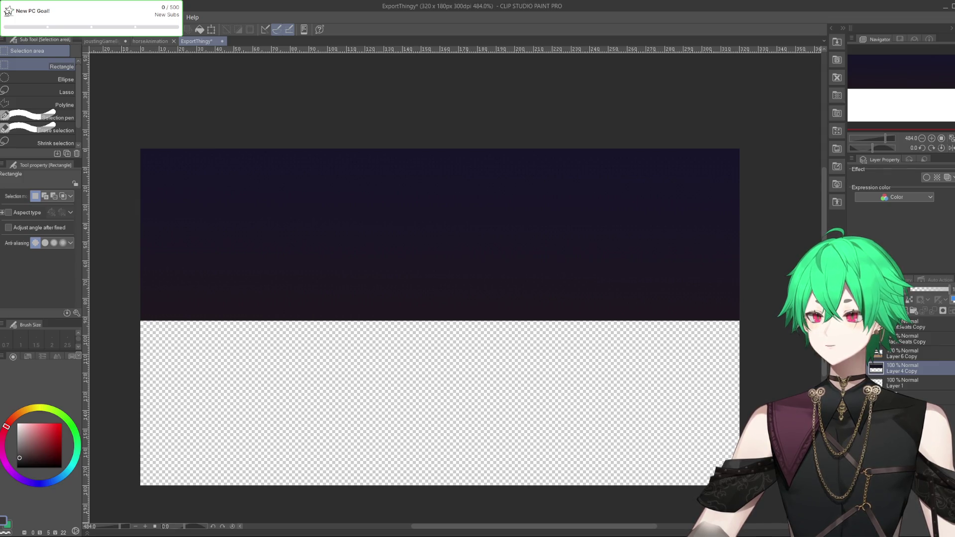
Work through the File menu export options again, then go back to joustingGameBg.
click(8, 17)
click(207, 91)
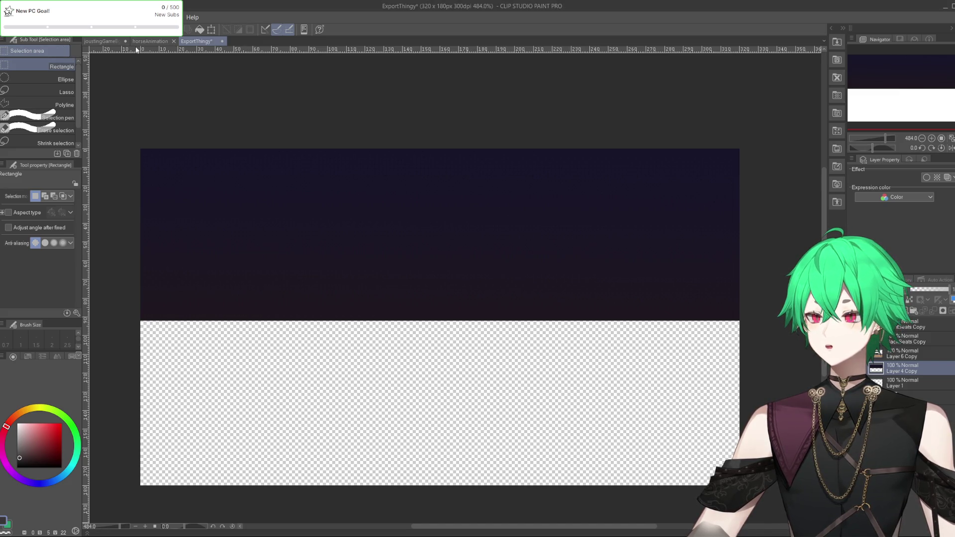
click(8, 17)
mouse_move(48, 128)
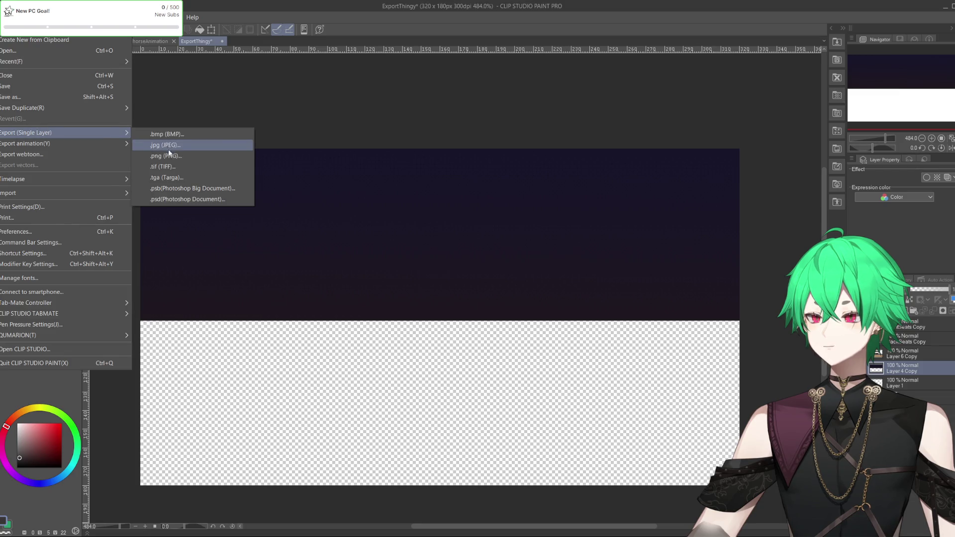
click(207, 161)
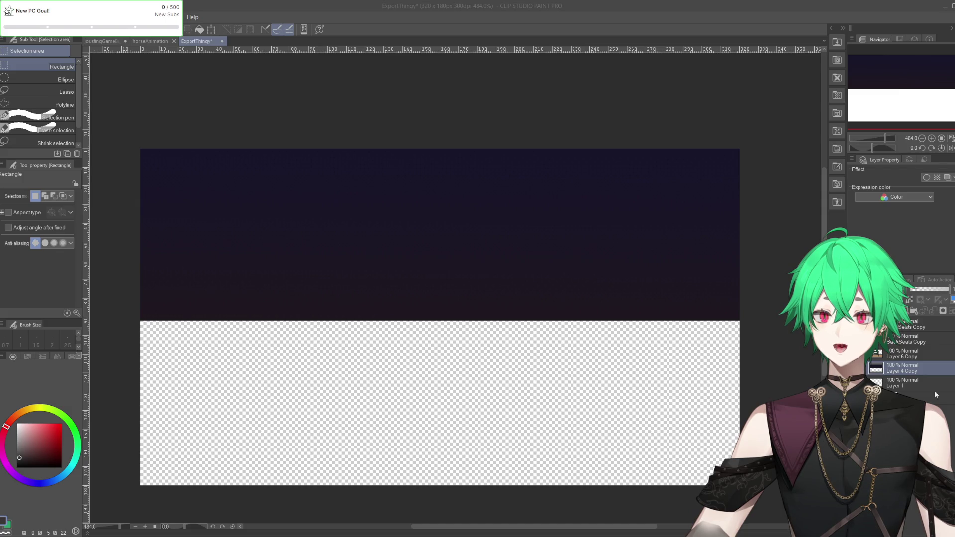
click(101, 42)
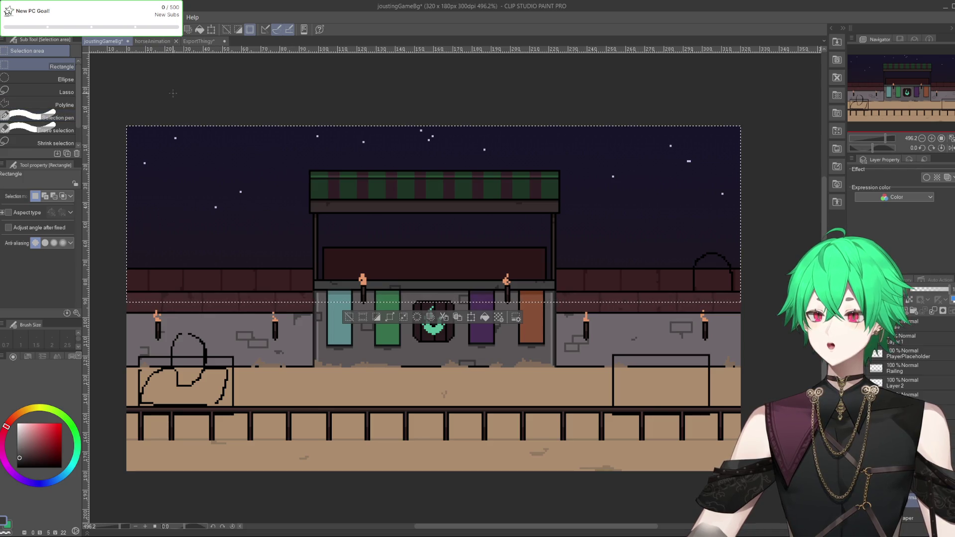
Deselect the rectangle over the jousting background's sky with Ctrl+D.
key(ctrl+d)
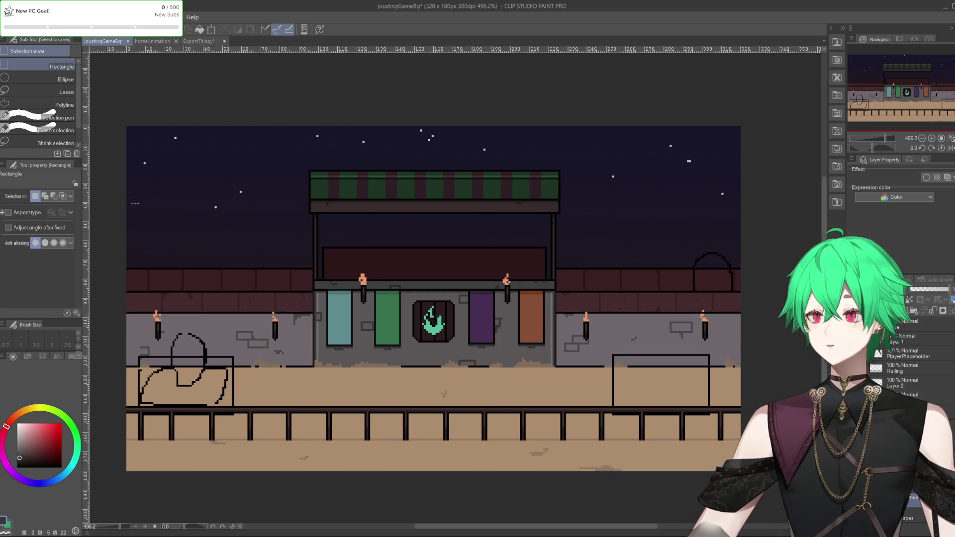
In joustingGameBg, select the sky and upper wall of the arena.
click(198, 41)
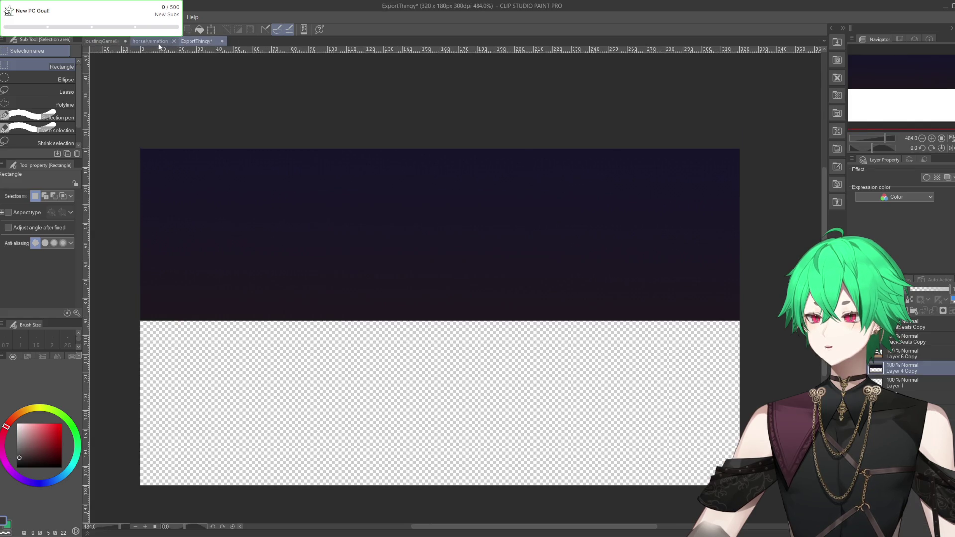
click(160, 44)
click(113, 42)
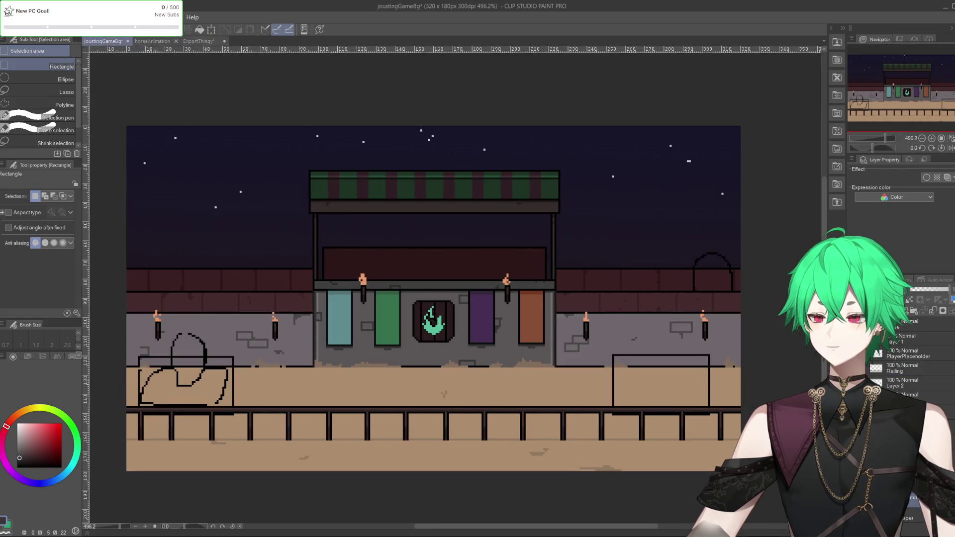
click(194, 42)
click(105, 41)
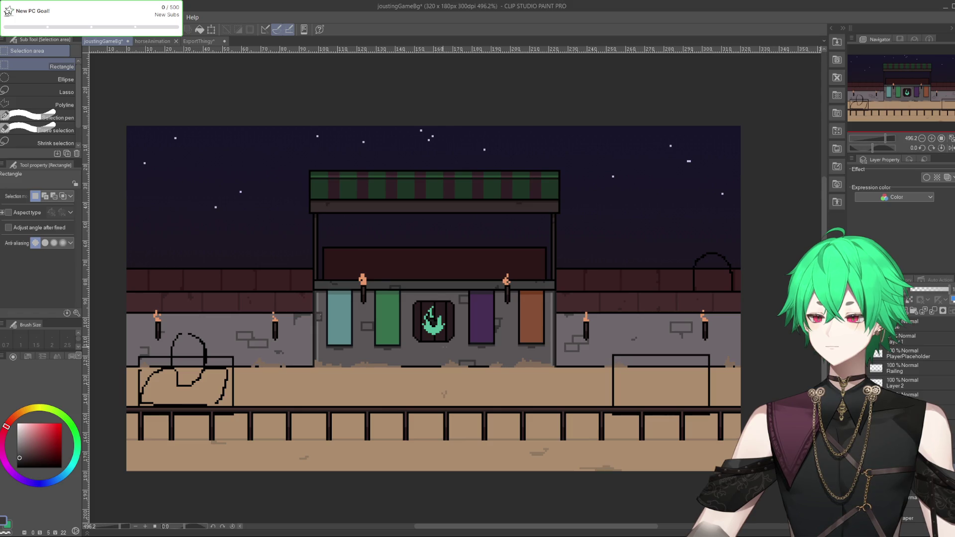
drag(120, 120, 777, 321)
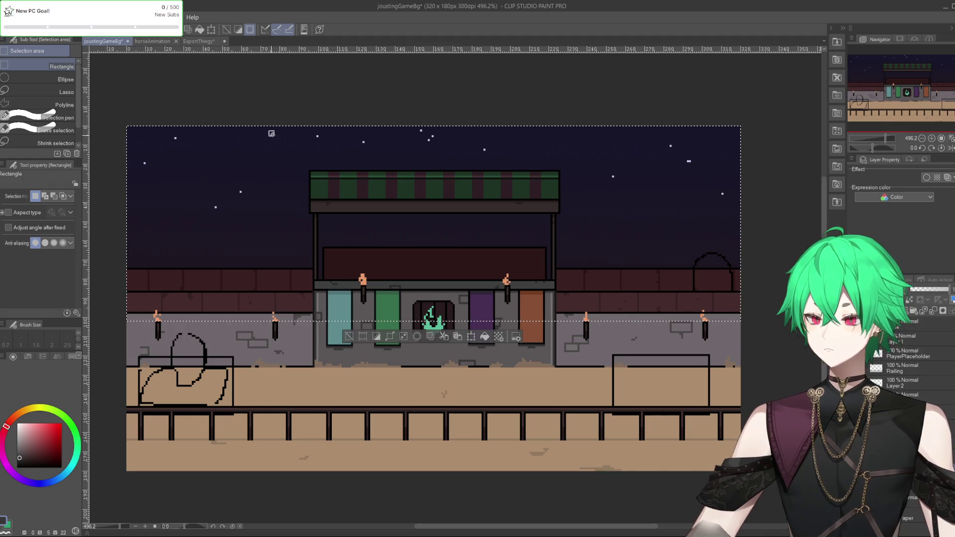
Clear the starry sky in ExportThingy and export the canvas as a PNG.
click(199, 41)
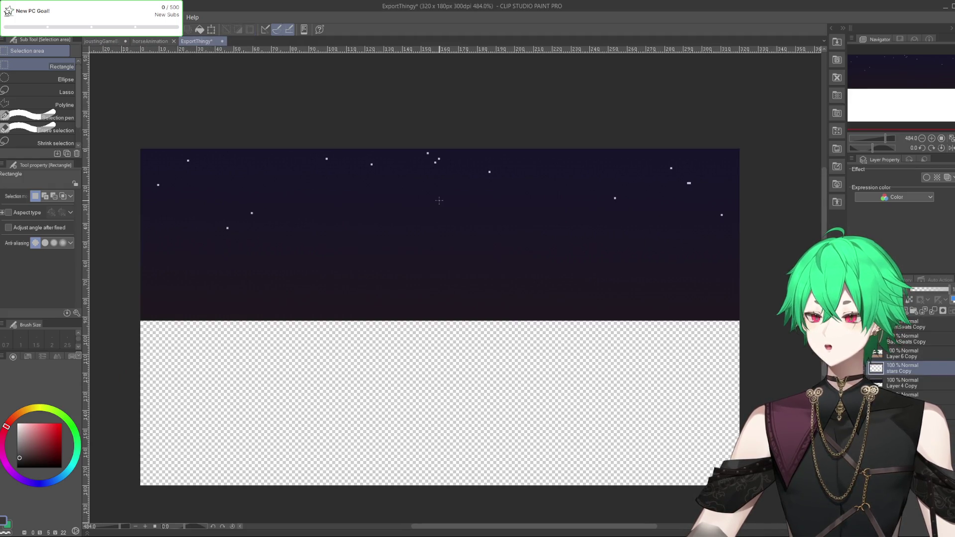
key(Delete)
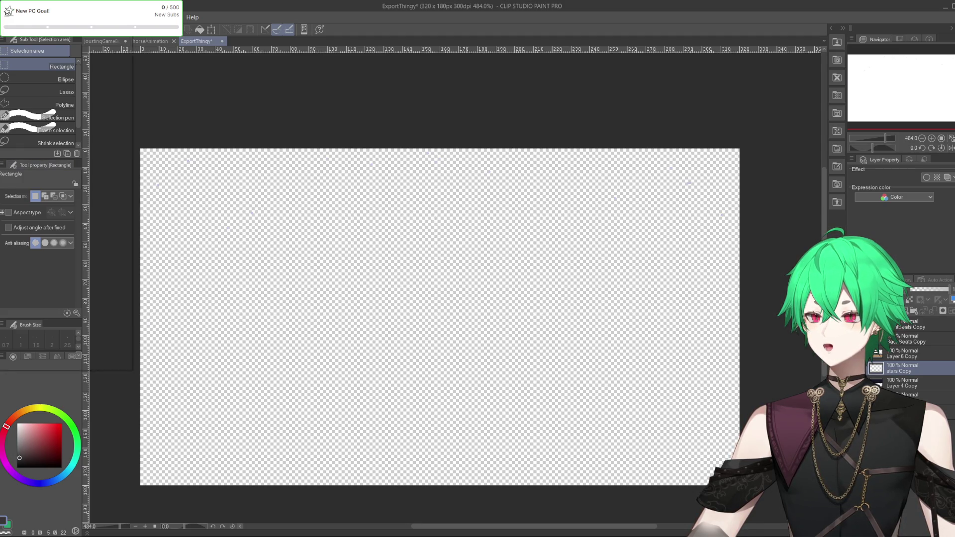
click(7, 17)
mouse_move(36, 136)
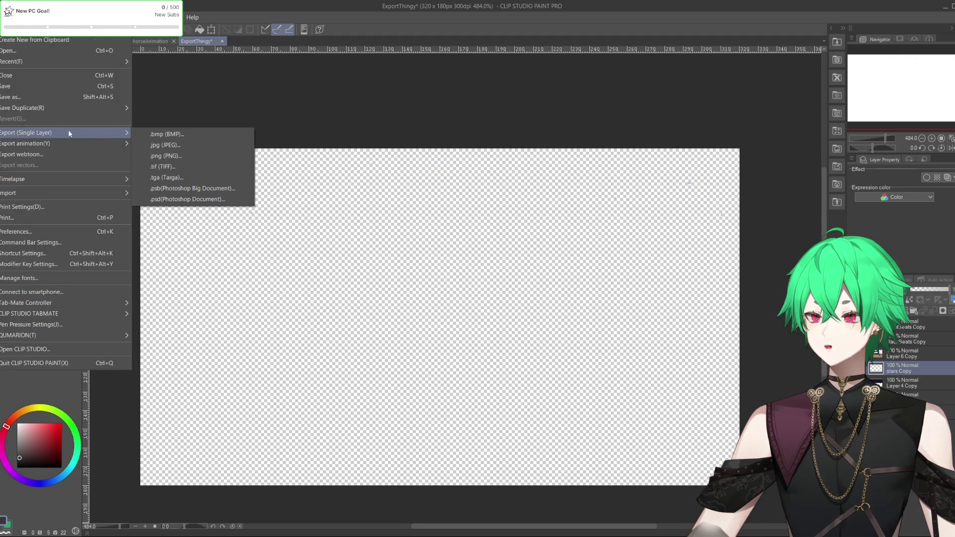
click(177, 157)
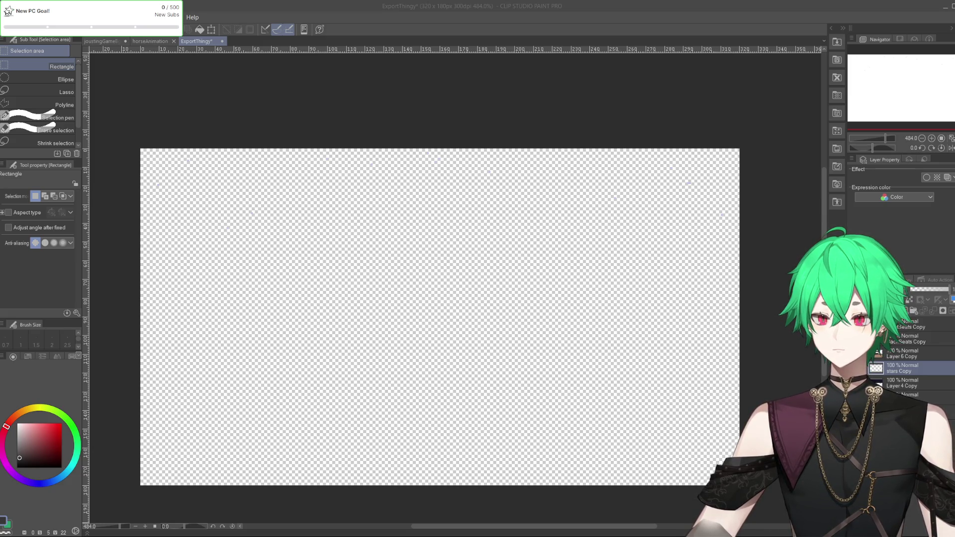
key(Return)
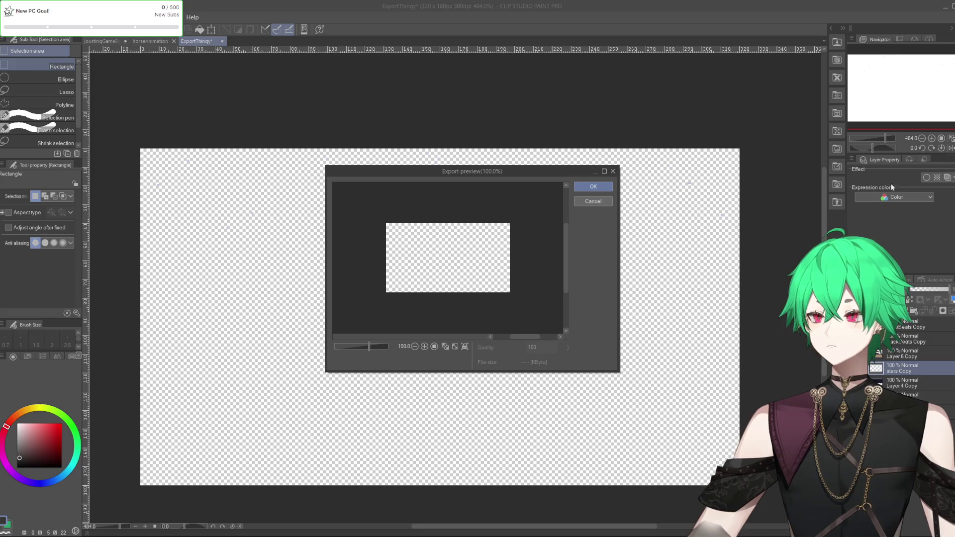
click(589, 185)
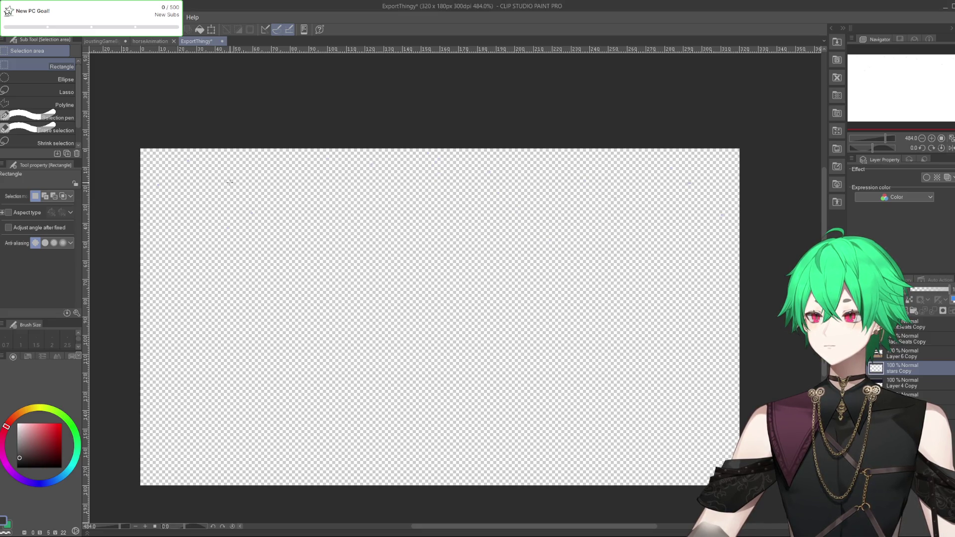
Deselect and save joustingGameBg, then switch over to the Unity editor.
click(145, 40)
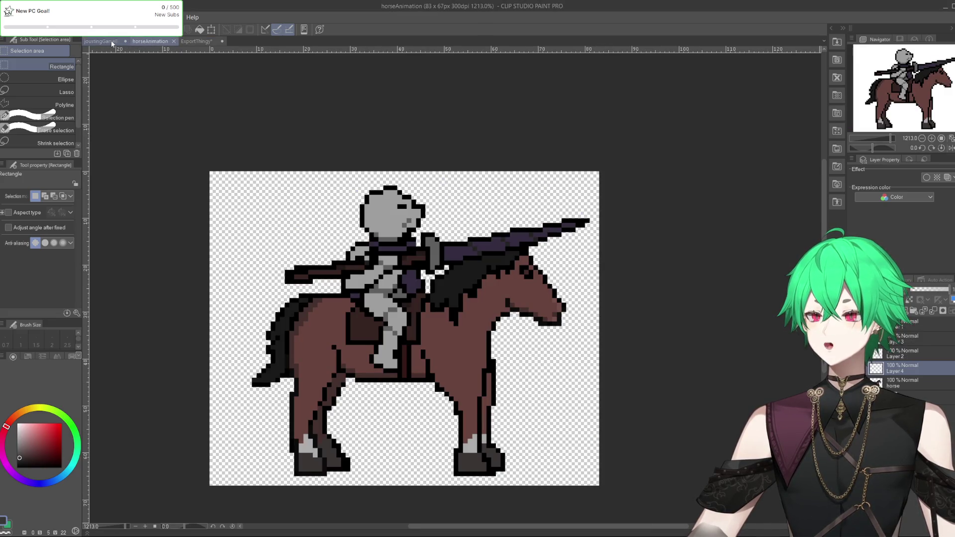
click(111, 41)
click(157, 99)
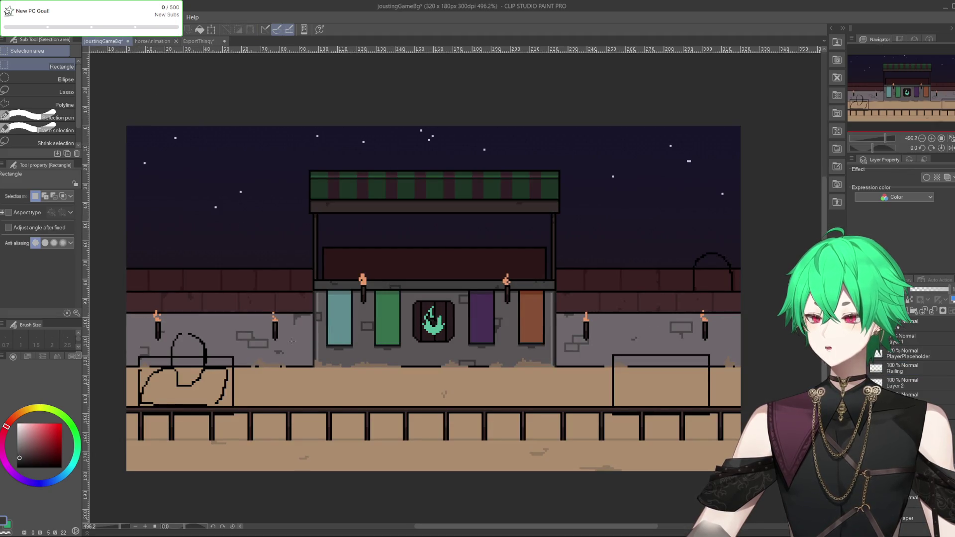
click(9, 17)
click(6, 86)
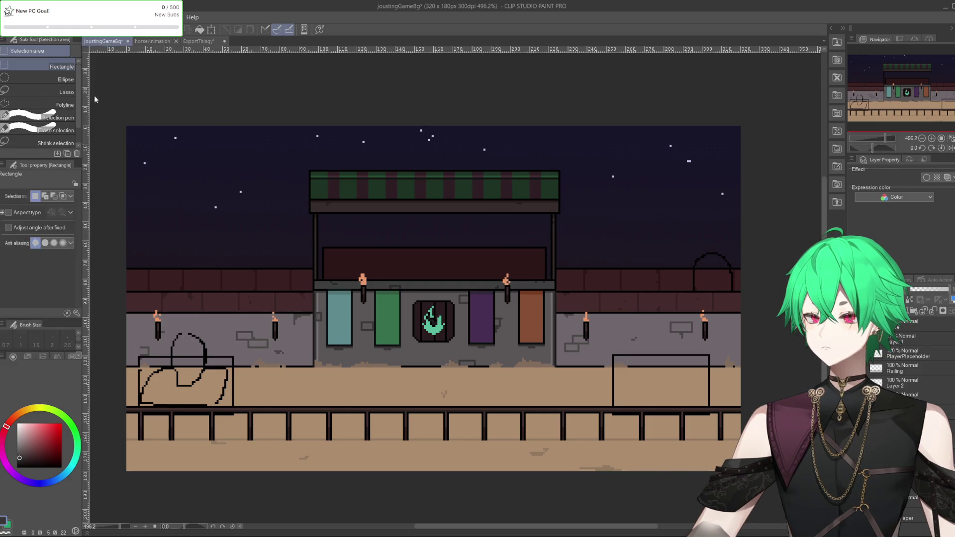
key(alt+Tab)
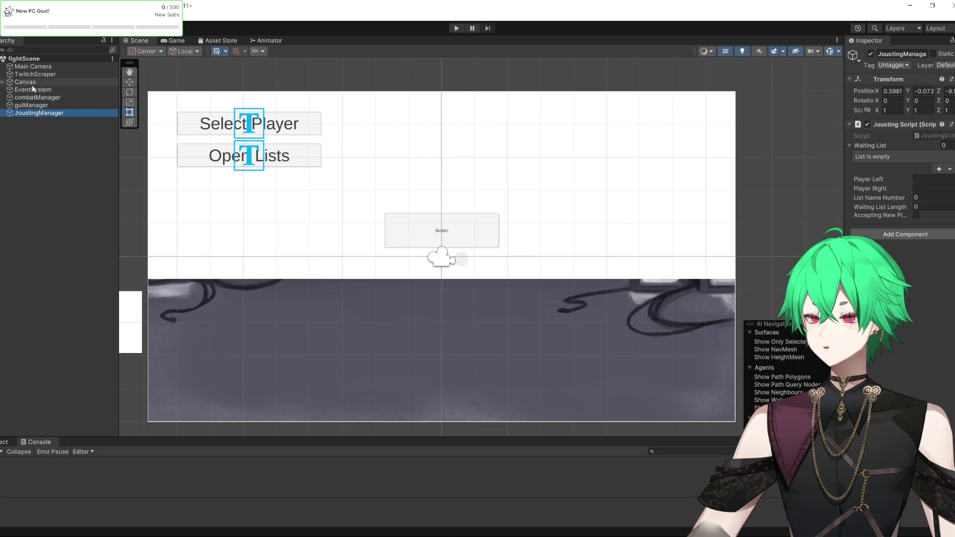
Deselect JoustingManager and widen the Inspector to view Fascade's import settings.
click(29, 202)
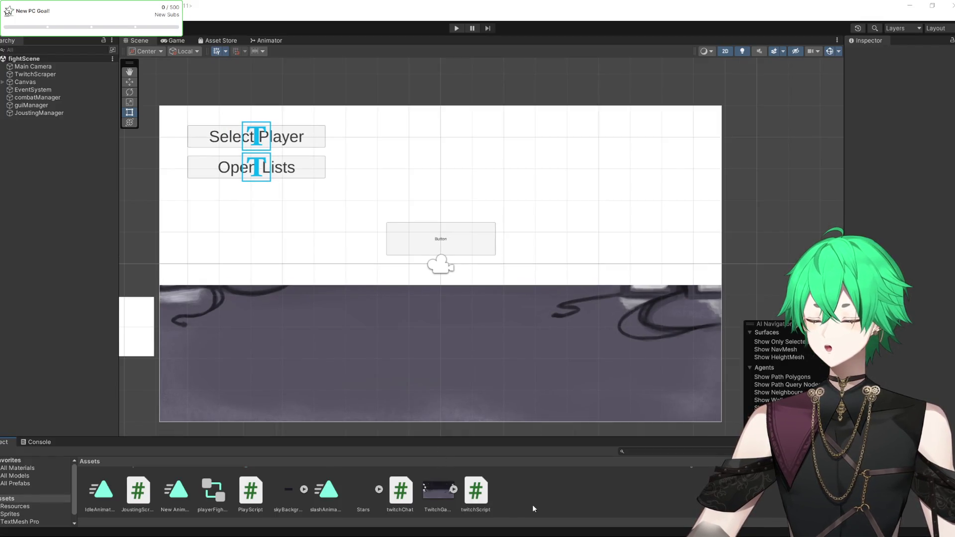
scroll(532, 505, up, 5)
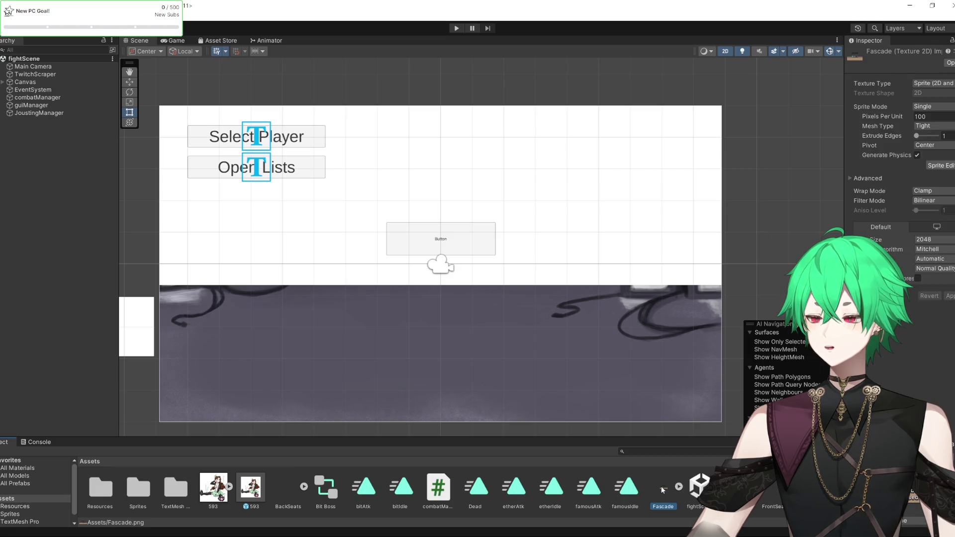
drag(845, 231, 804, 232)
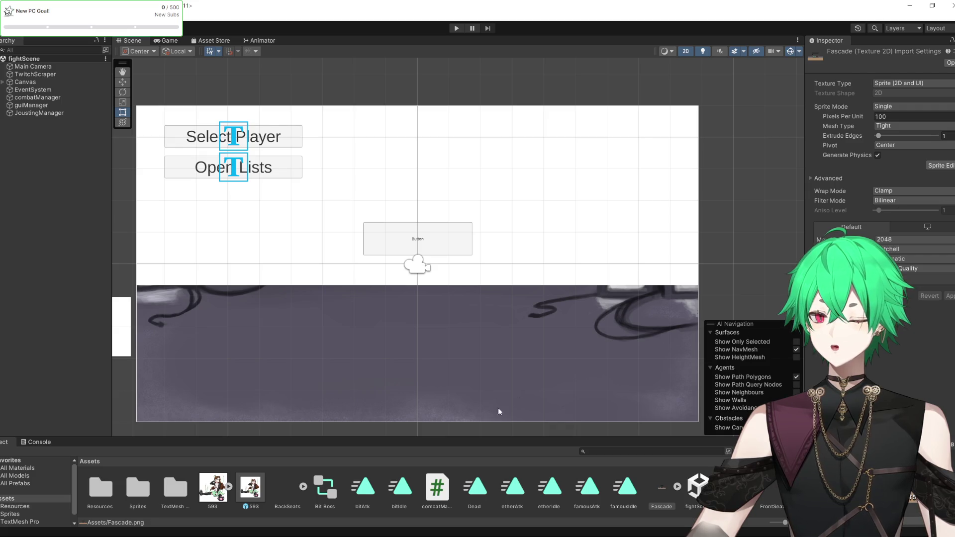
scroll(474, 488, down, 5)
scroll(474, 488, up, 5)
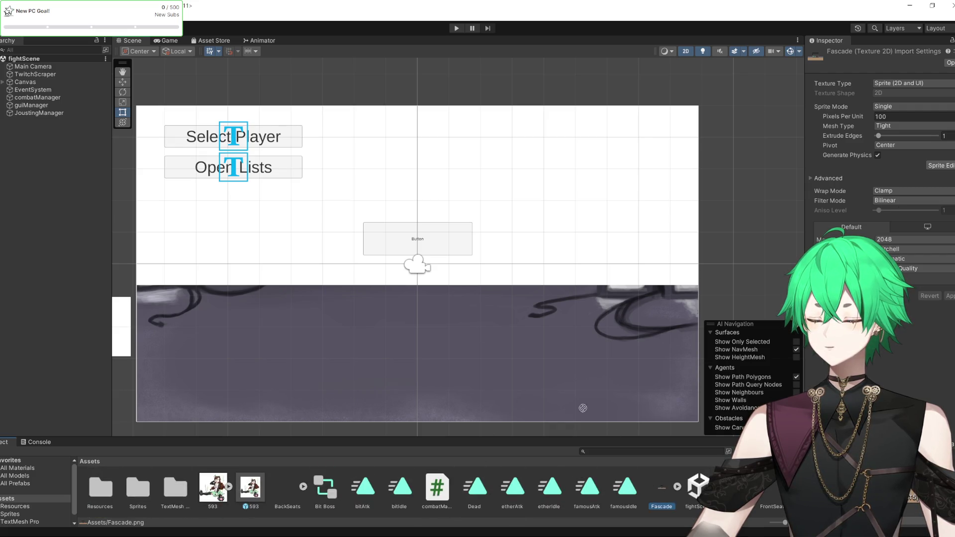
Drag the Fascade sprite into fightScene and enlarge it with the Rect handles.
drag(583, 408, 451, 303)
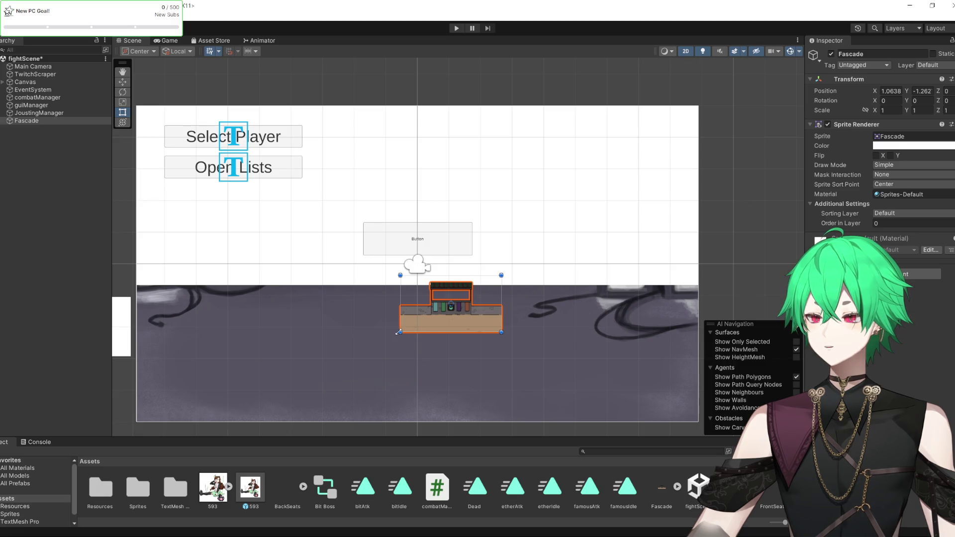
mouse_move(399, 332)
mouse_down()
mouse_move(207, 437)
mouse_move(292, 344)
mouse_move(140, 427)
mouse_up()
drag(440, 345, 535, 326)
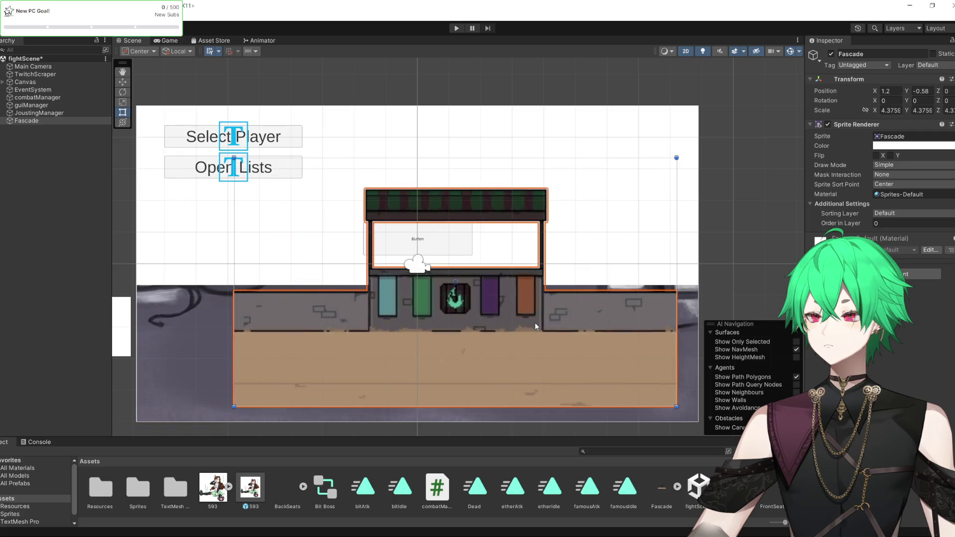
drag(233, 407, 184, 434)
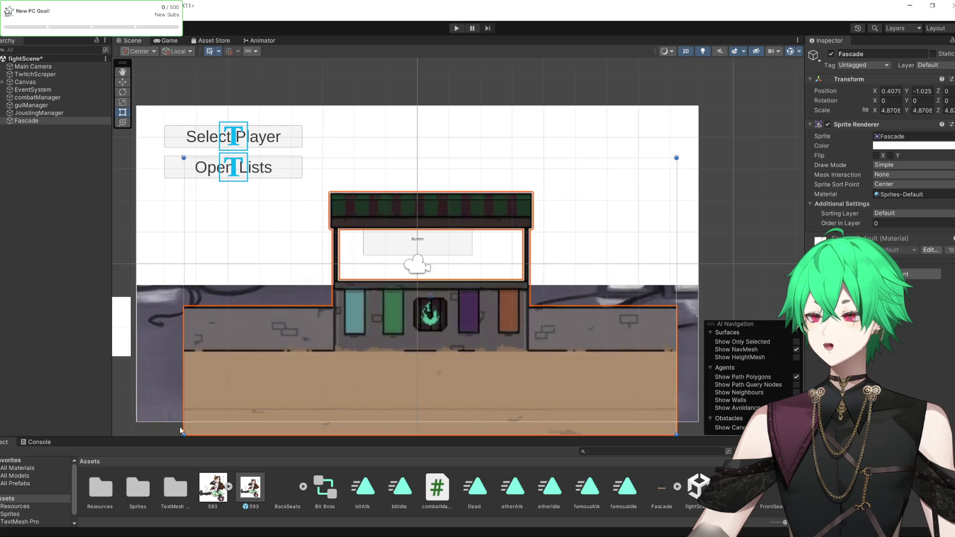
drag(335, 360, 289, 350)
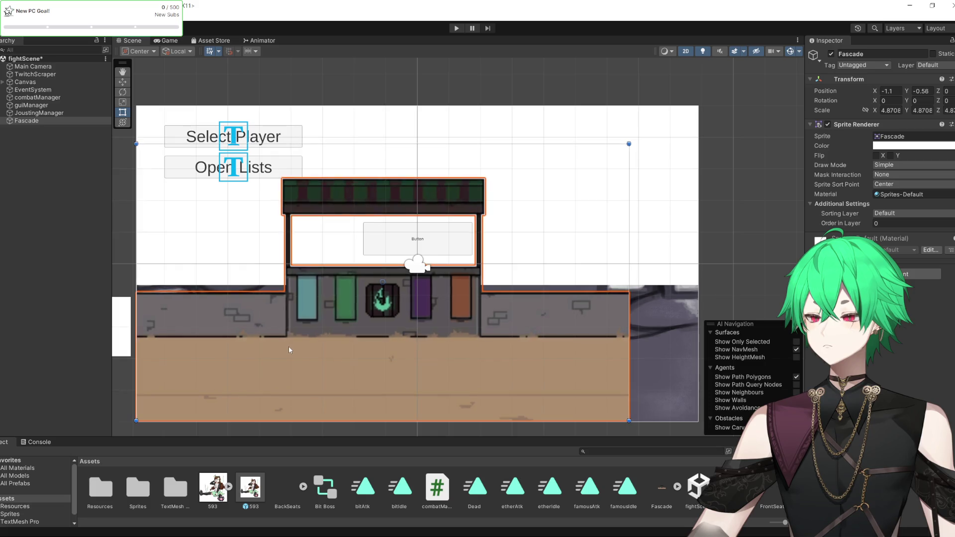
Scale Fascade to about 5.56 so it fills the camera frame, and centre it.
drag(628, 144, 701, 111)
drag(582, 265, 581, 267)
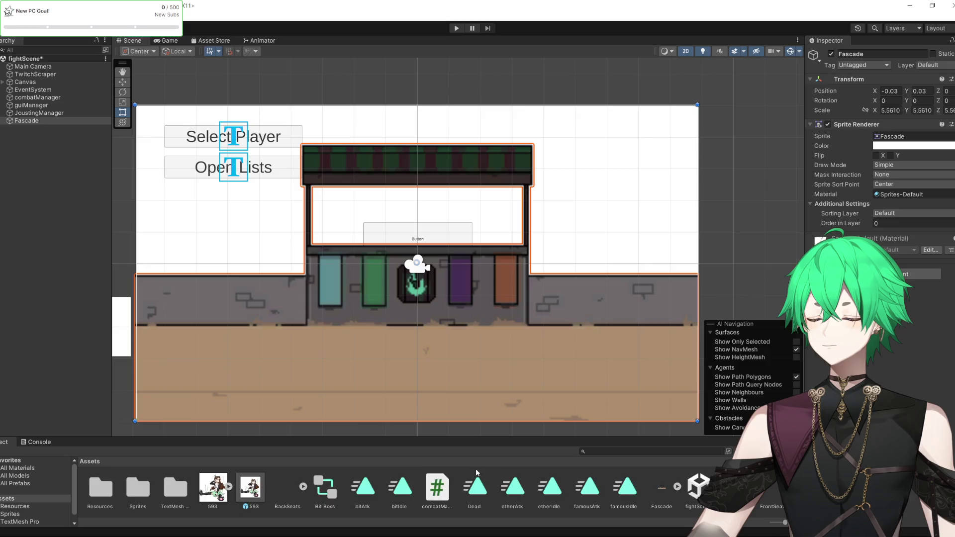
scroll(476, 472, down, 5)
scroll(499, 372, up, 2)
scroll(499, 372, down, 2)
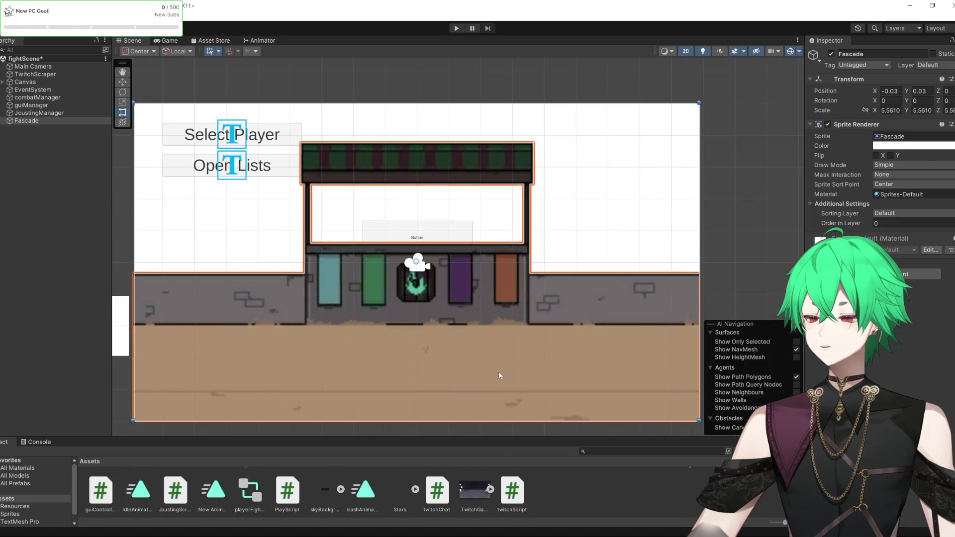
scroll(499, 376, down, 1)
scroll(605, 514, up, 5)
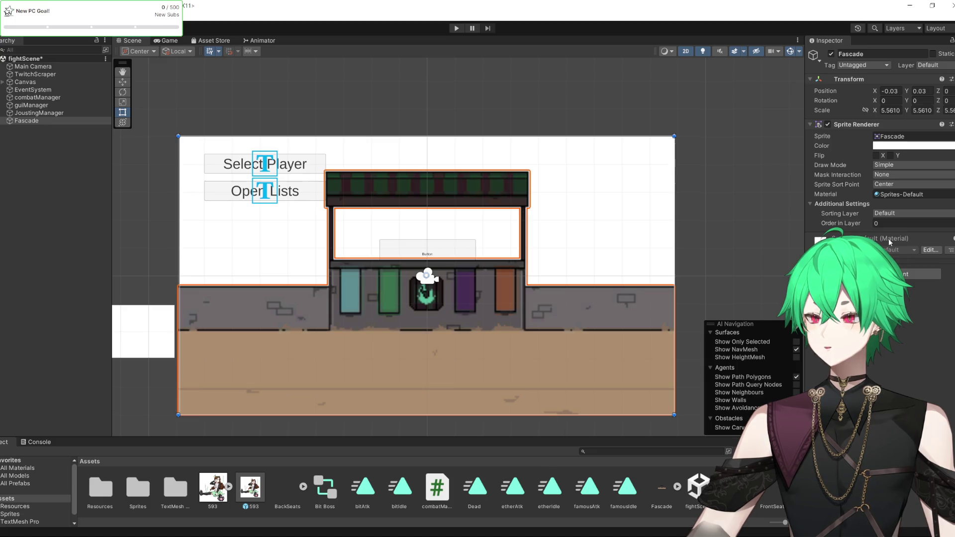
Set the Fascade texture's Filter Mode to Point (no filter) and apply it.
click(658, 493)
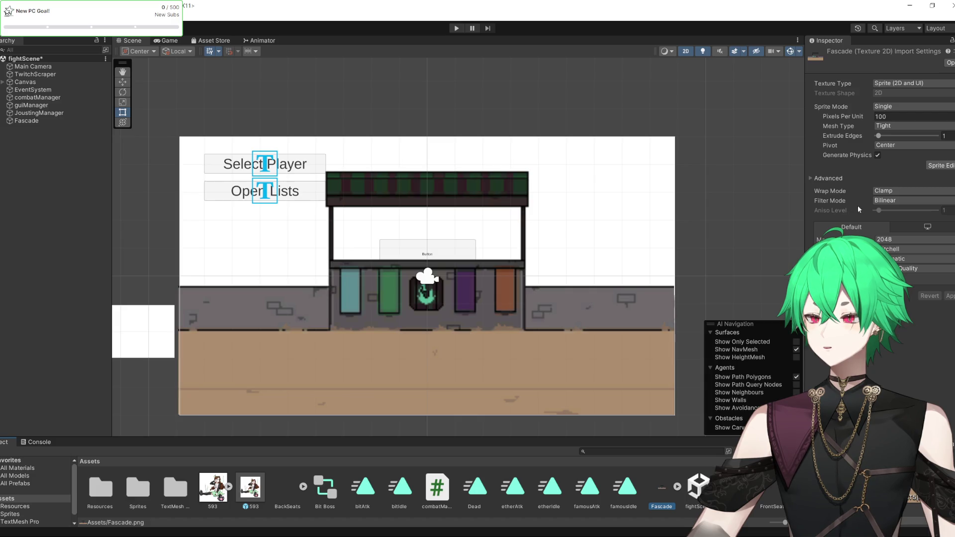
click(883, 202)
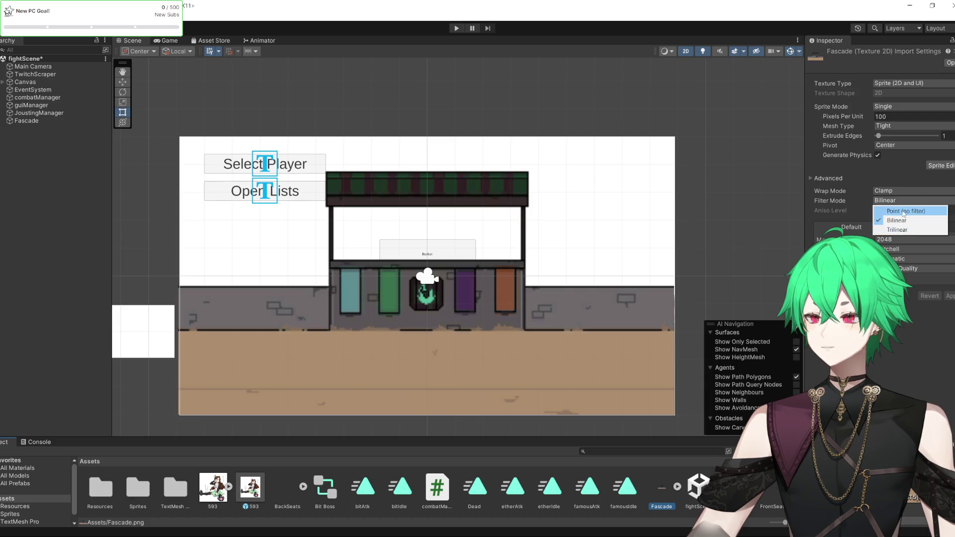
click(903, 211)
click(949, 297)
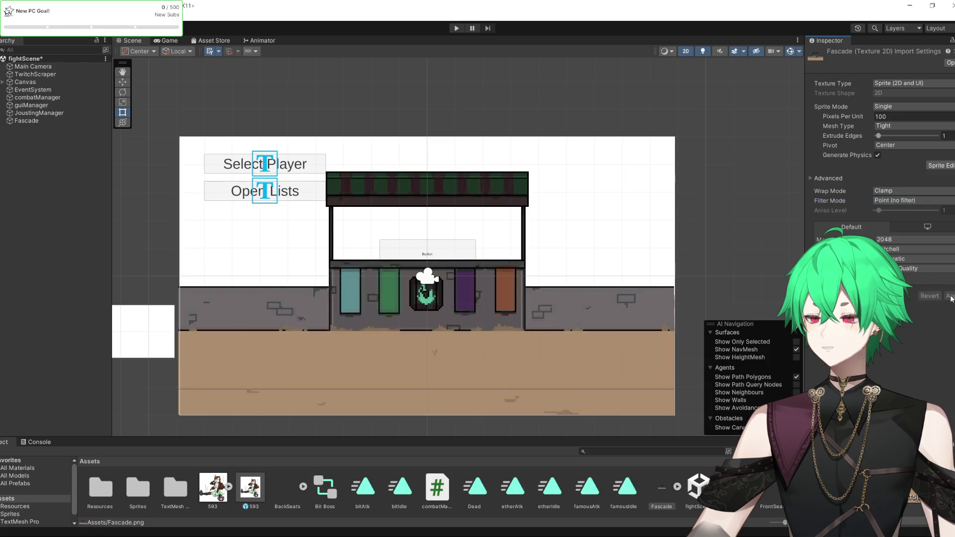
scroll(470, 305, up, 4)
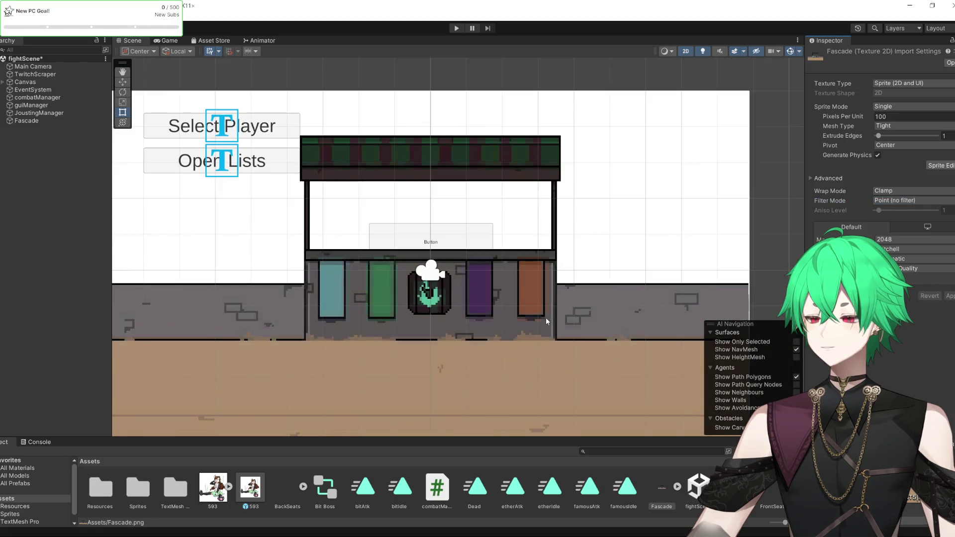
scroll(473, 283, down, 2)
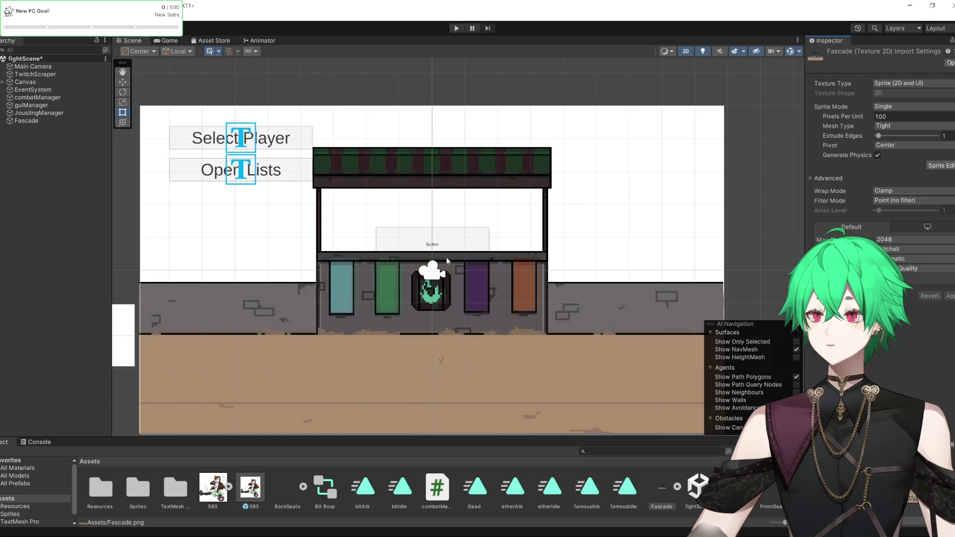
scroll(464, 333, up, 1)
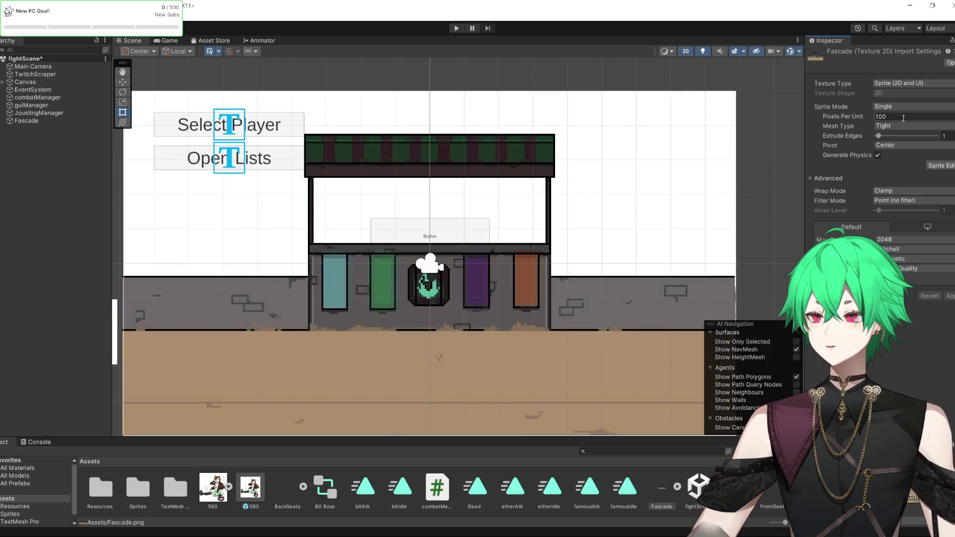
Change the Fascade texture's compression quality, then clear the selection.
click(904, 267)
click(925, 307)
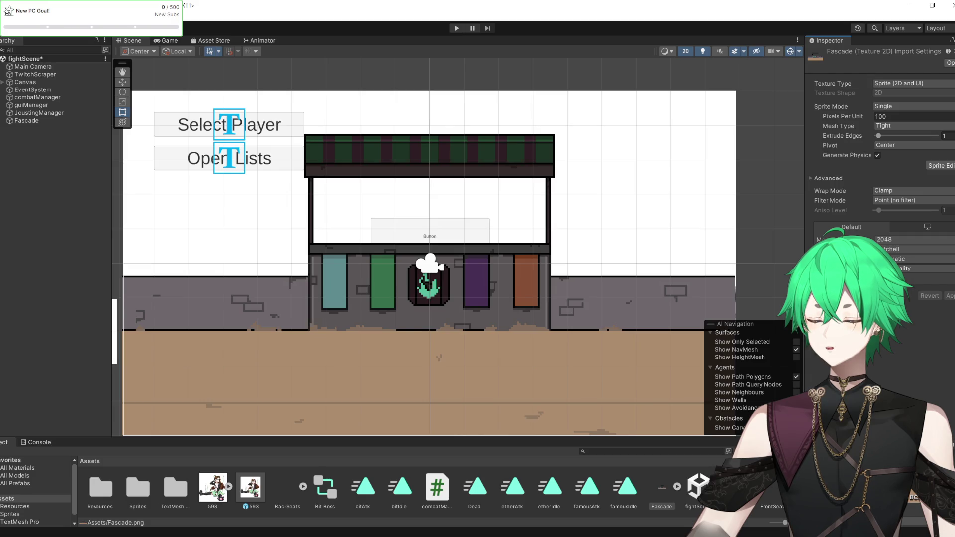
drag(531, 300, 554, 293)
scroll(354, 219, down, 2)
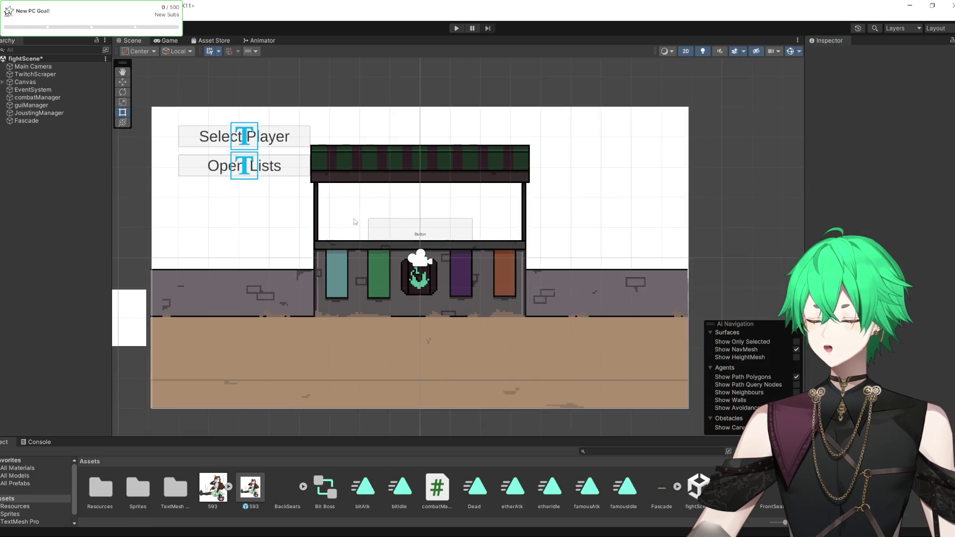
scroll(278, 220, up, 1)
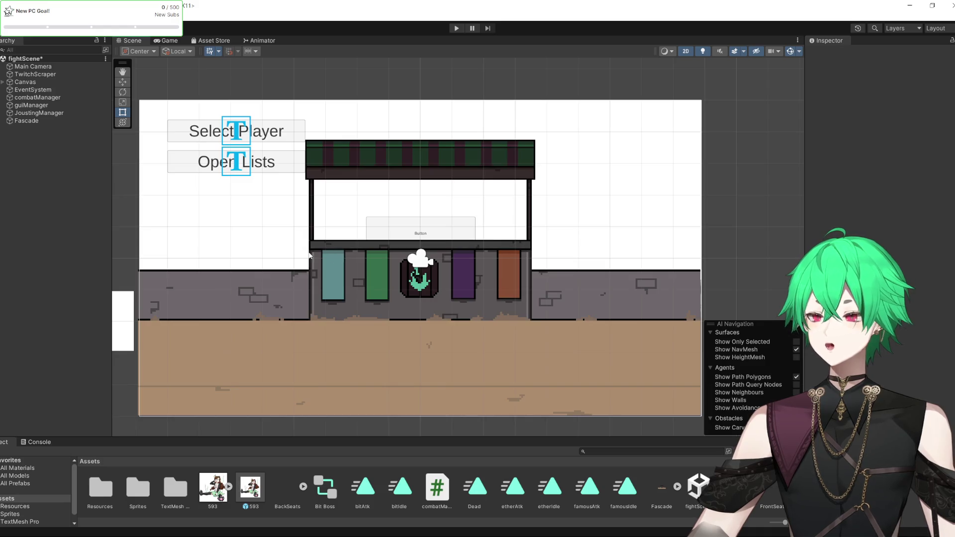
scroll(357, 488, down, 5)
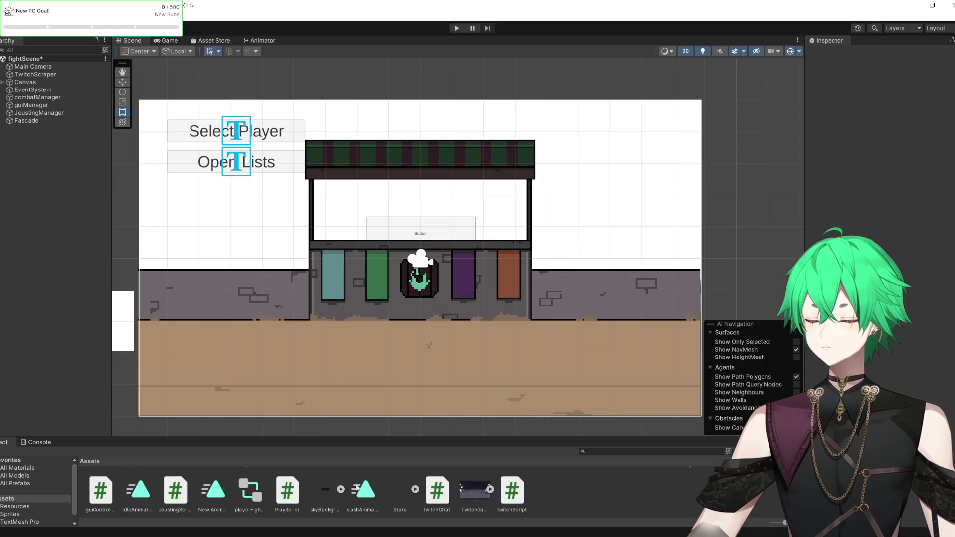
Switch handles to Pivot, nudge Fascade to align with the canvas, and enter Play mode.
click(366, 363)
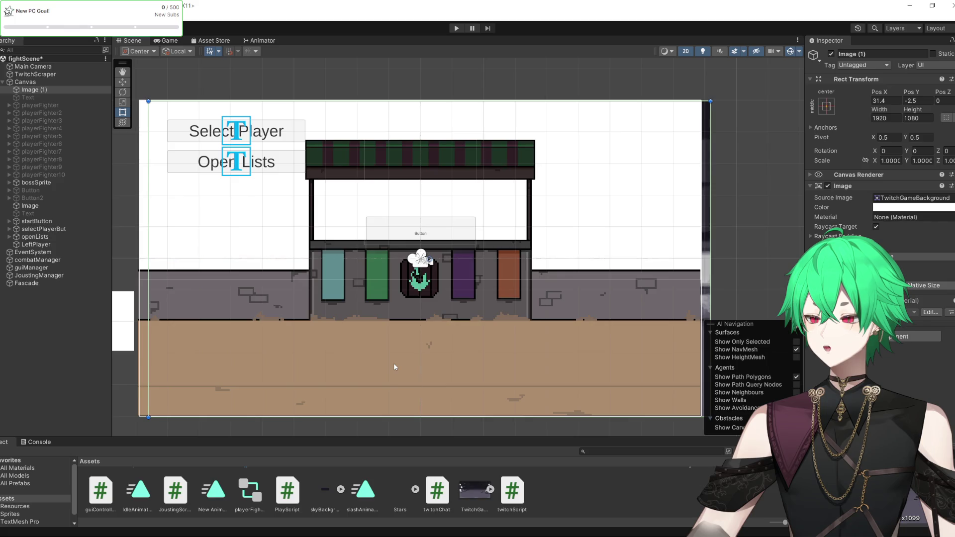
key(z)
scroll(547, 504, up, 5)
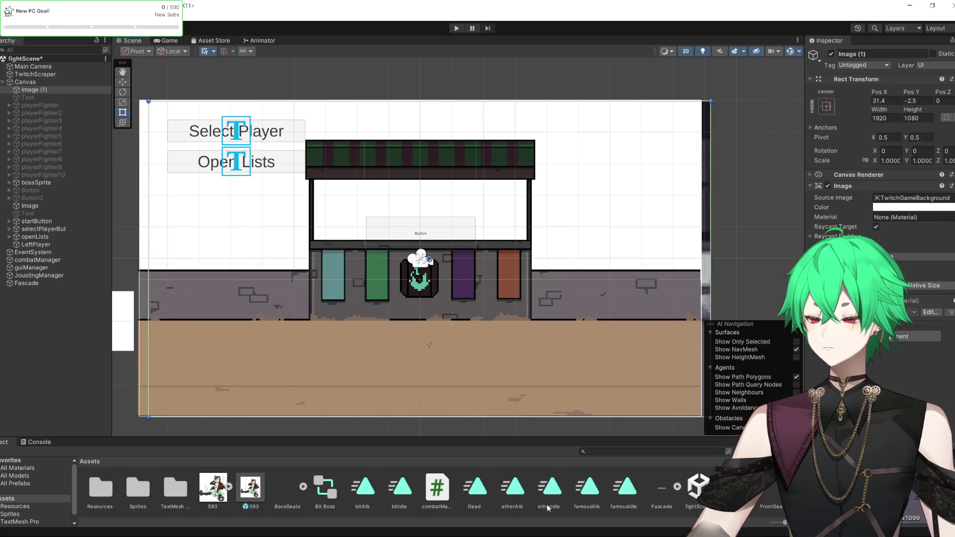
click(522, 366)
click(16, 283)
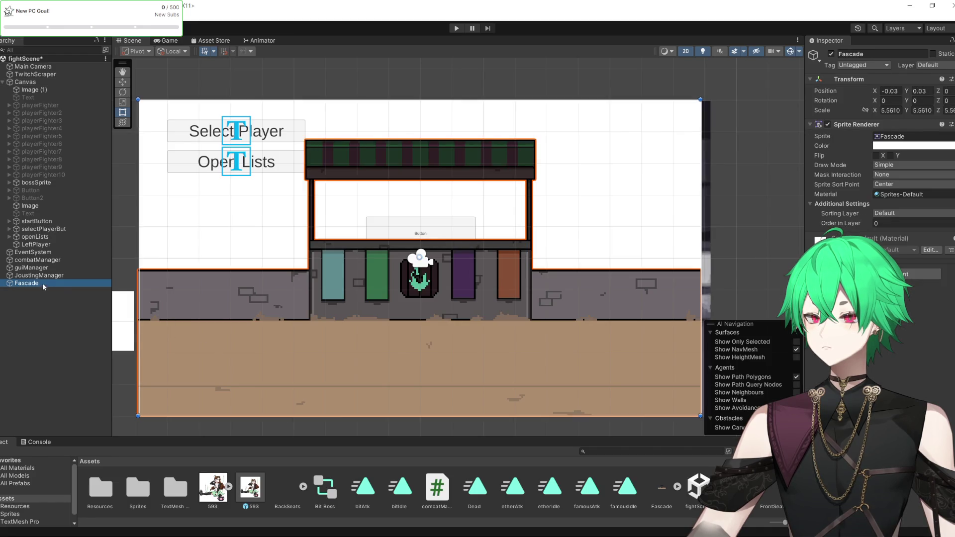
drag(196, 371, 198, 385)
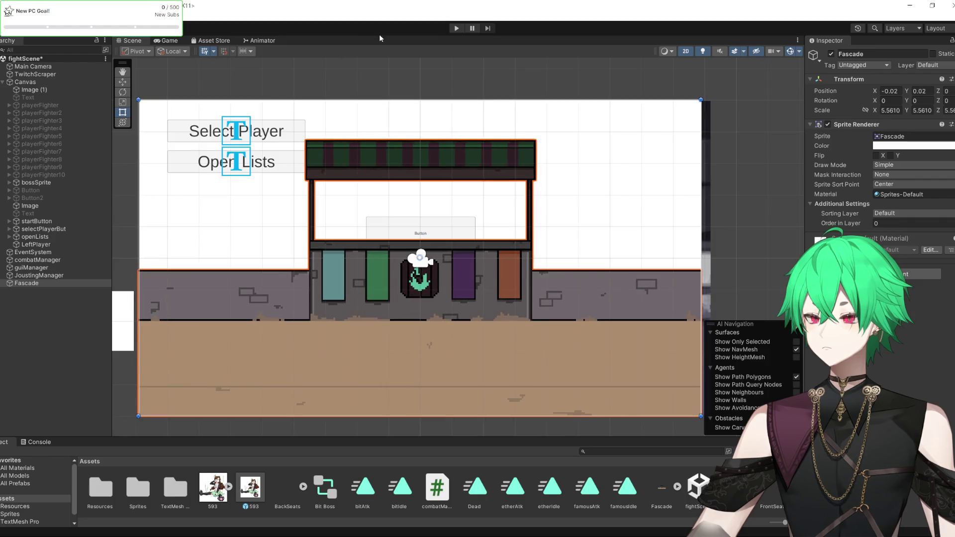
click(455, 29)
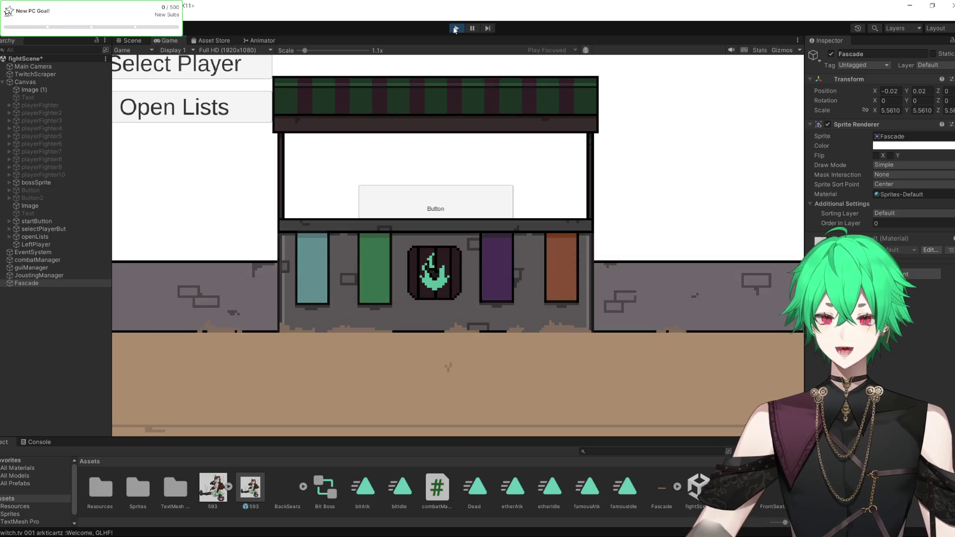
click(454, 29)
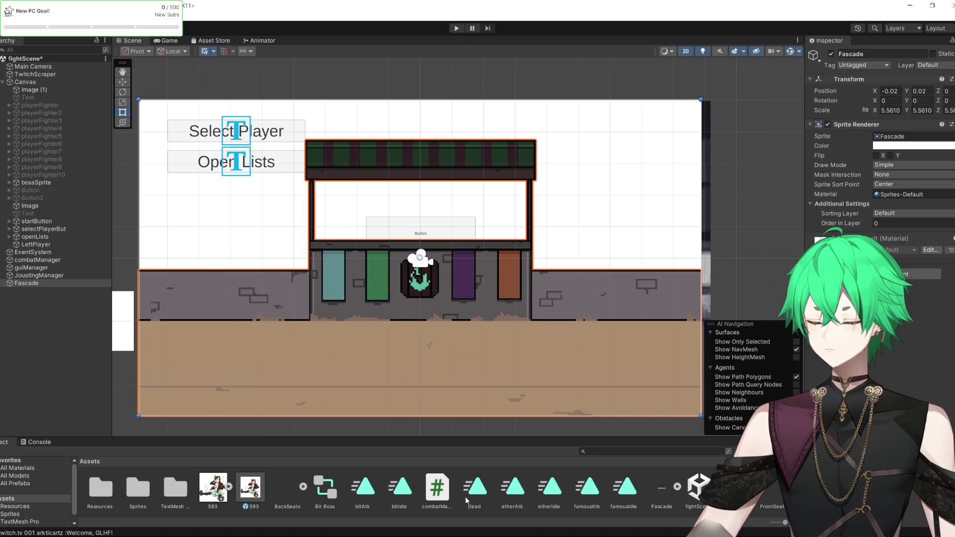
scroll(617, 482, down, 5)
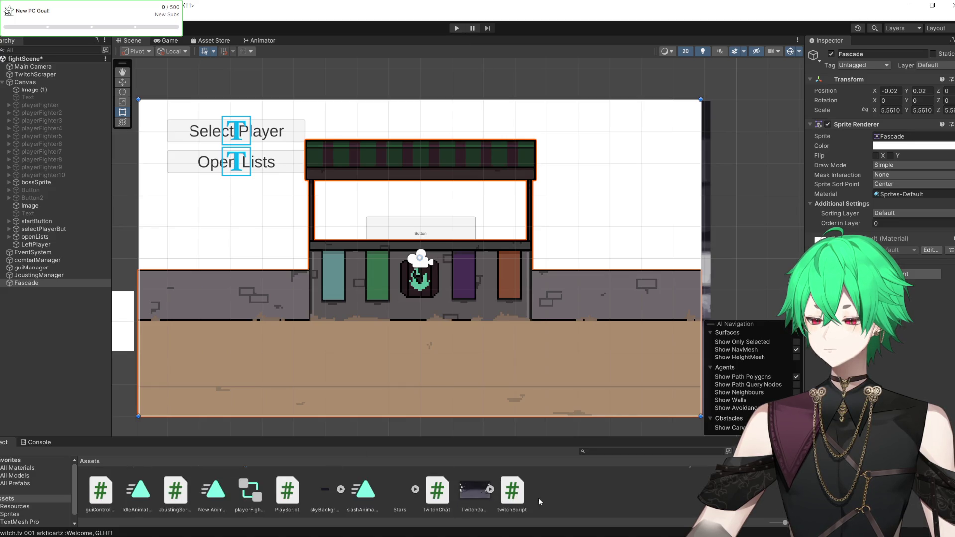
click(324, 488)
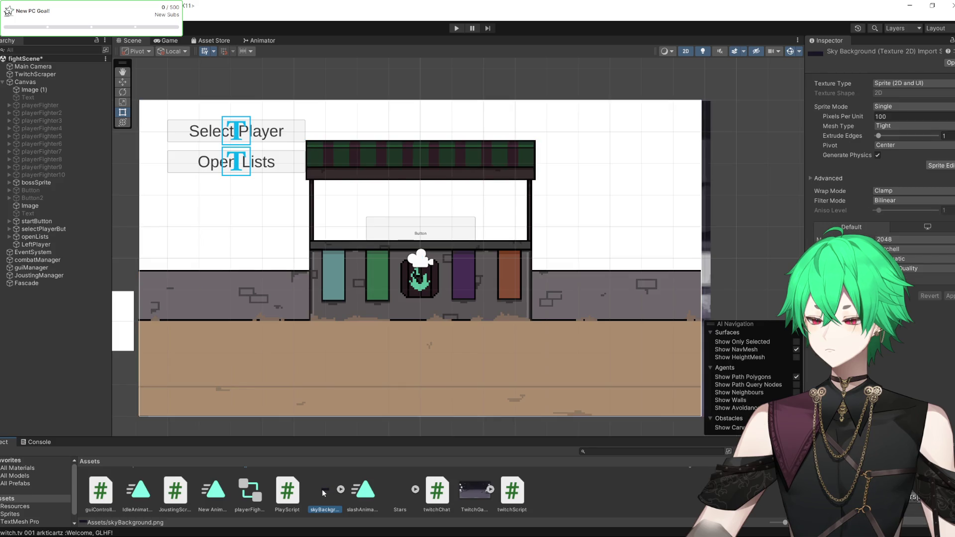
Add skyBackground to the scene and apply Point (no filter) to its texture.
mouse_move(86, 358)
mouse_down()
mouse_move(252, 292)
mouse_move(219, 177)
mouse_move(210, 270)
mouse_up()
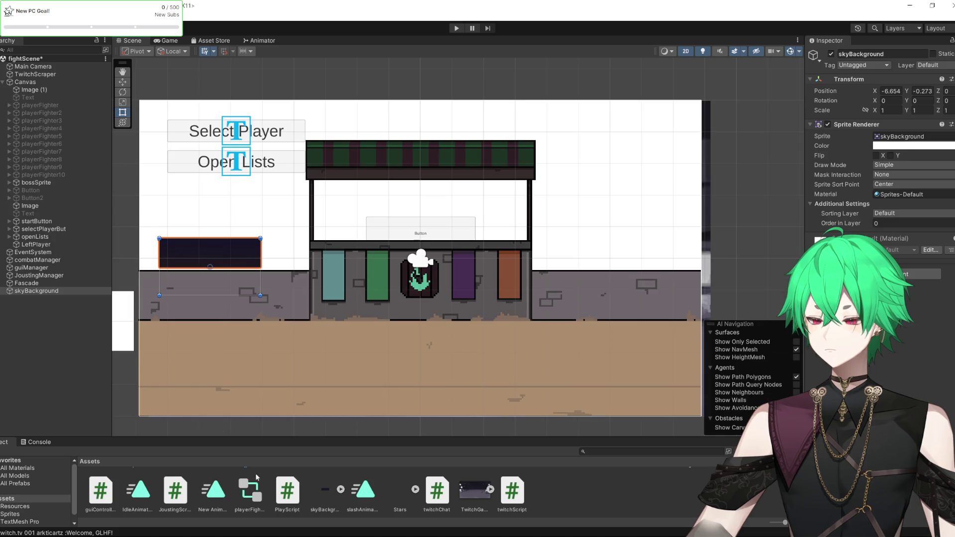
click(324, 490)
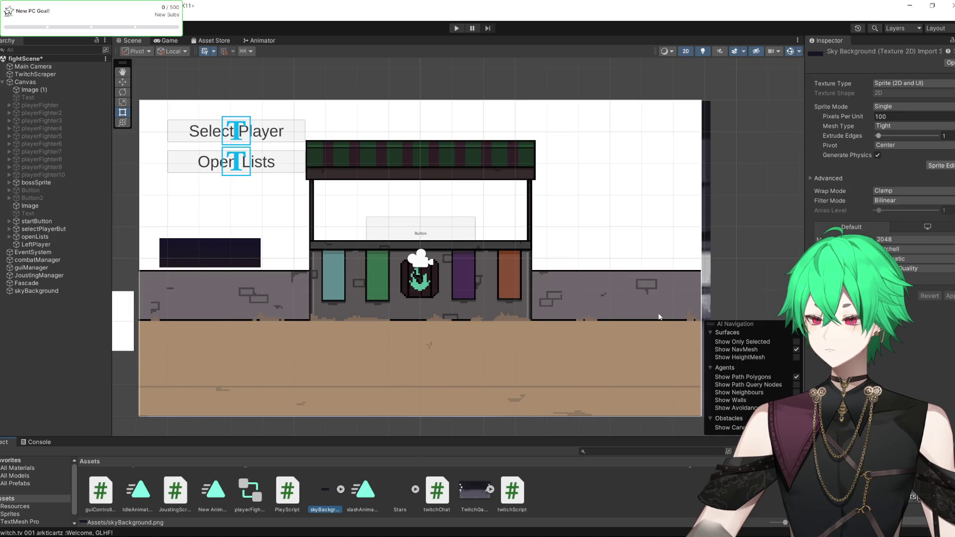
click(890, 202)
click(894, 212)
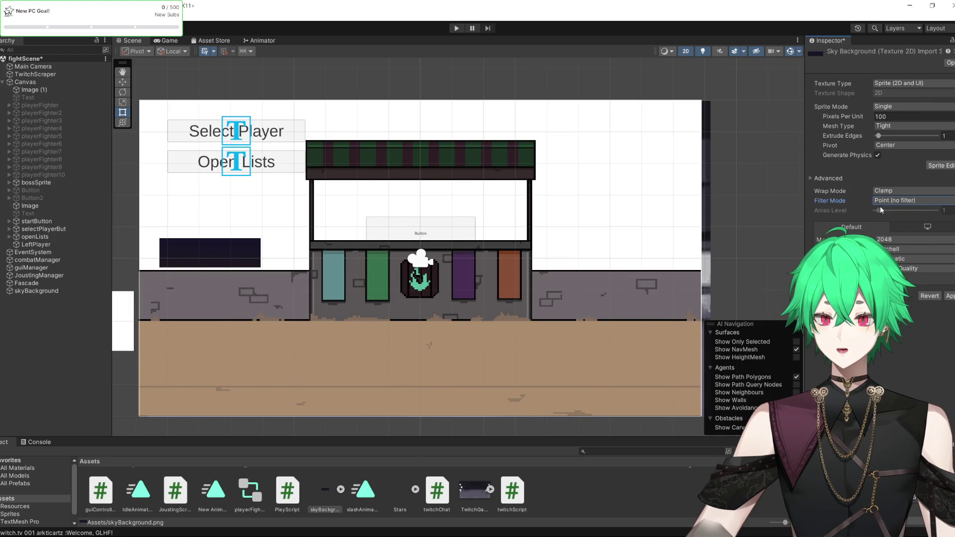
click(60, 292)
click(437, 288)
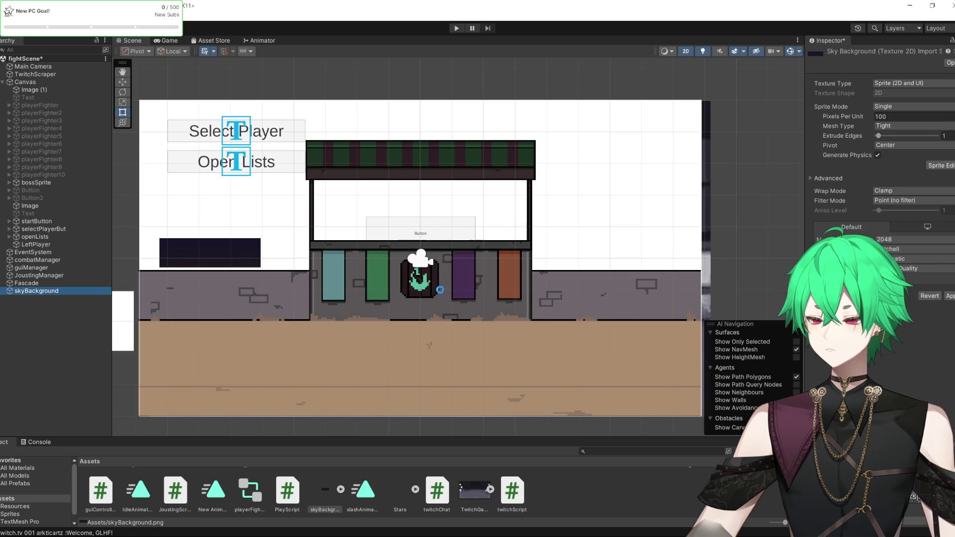
Scale the sky sprite to about 5.53 to cover the whole scene, centred behind the facade.
drag(260, 295, 508, 436)
drag(425, 389, 411, 260)
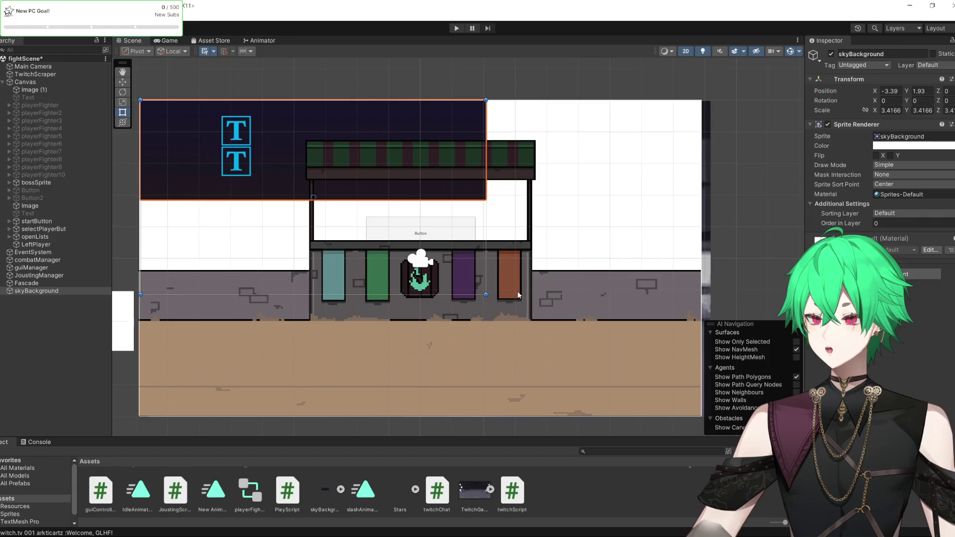
drag(480, 296, 696, 429)
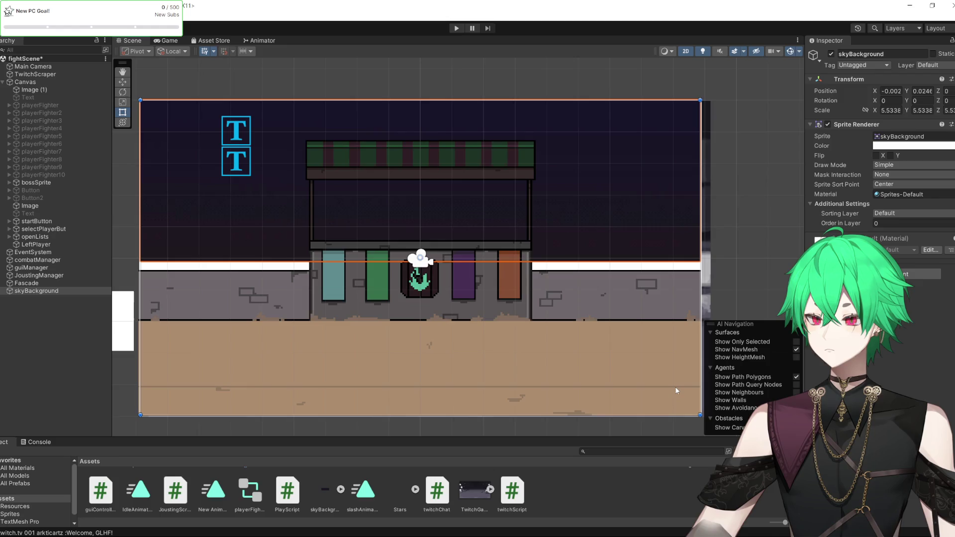
drag(676, 391, 676, 393)
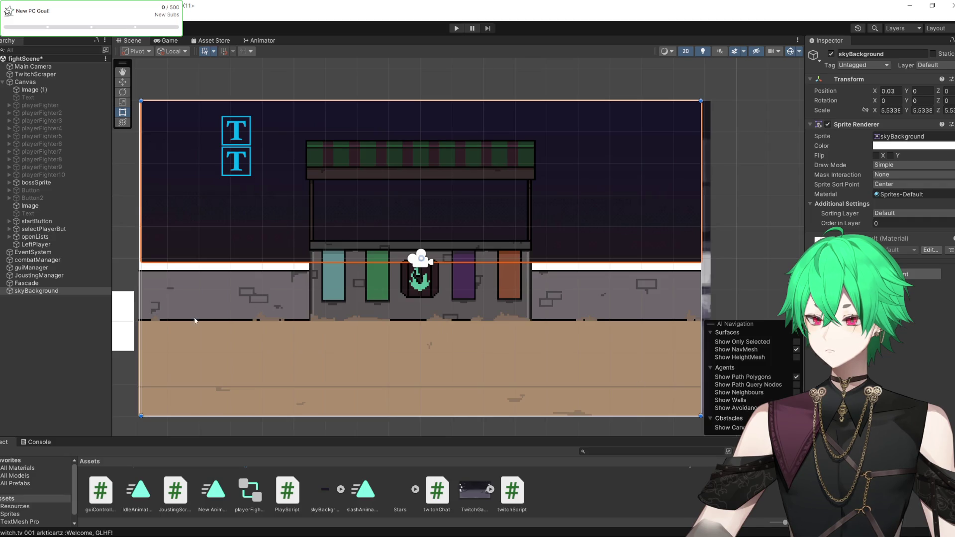
click(54, 338)
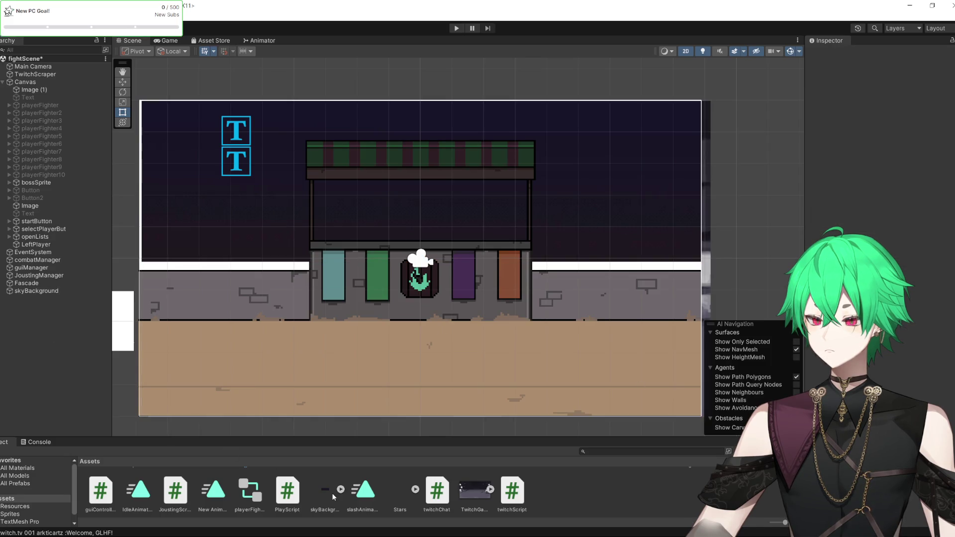
Frame the Image object and select FrontSeats to shift it slightly left.
scroll(332, 493, up, 3)
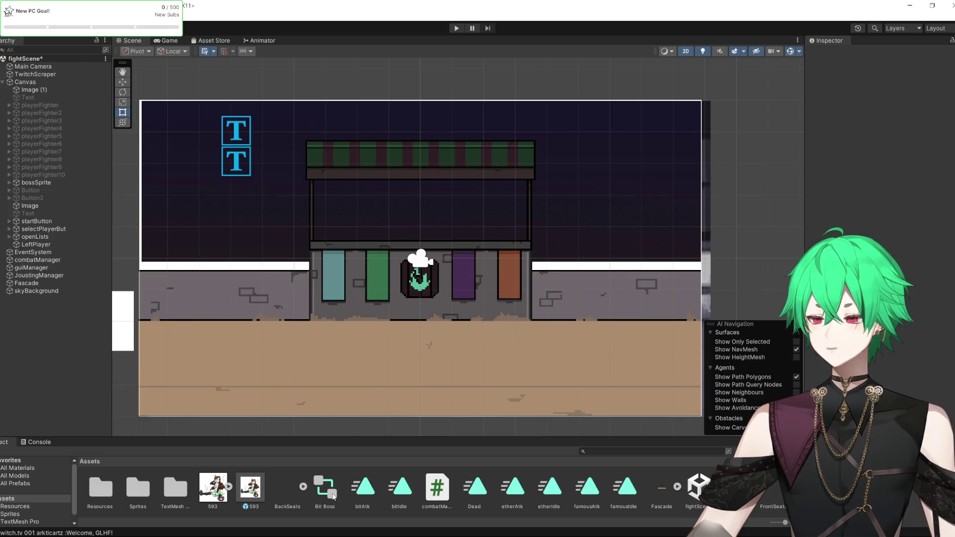
scroll(440, 499, down, 3)
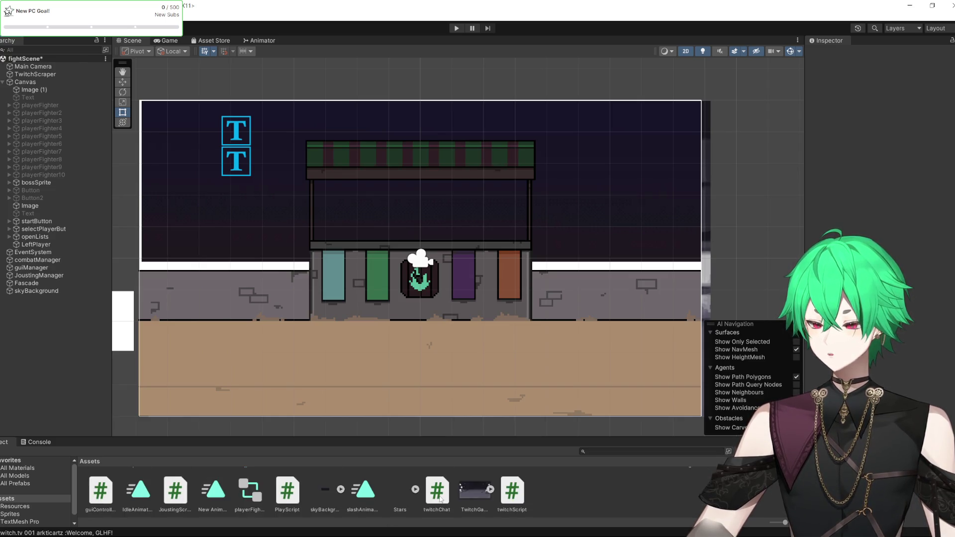
scroll(440, 499, up, 3)
double_click(30, 205)
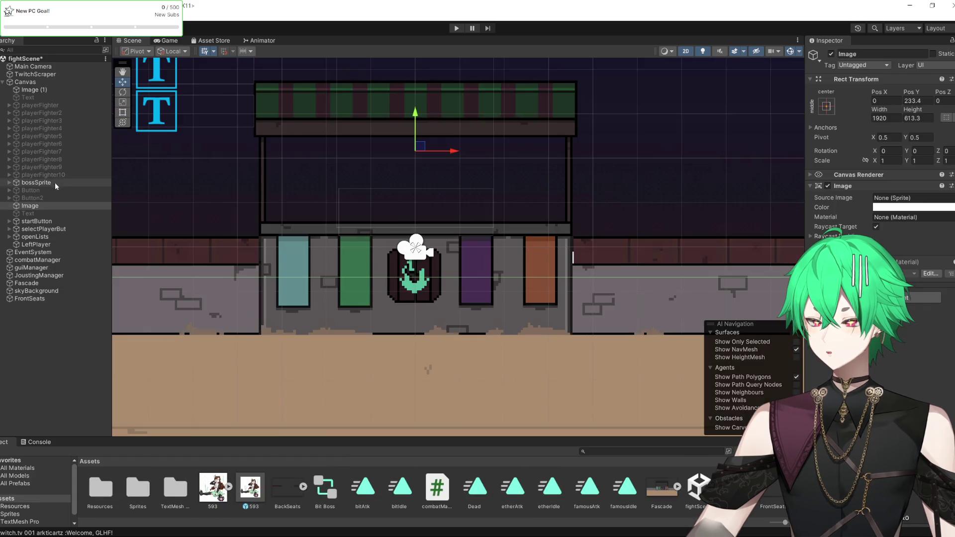
click(30, 298)
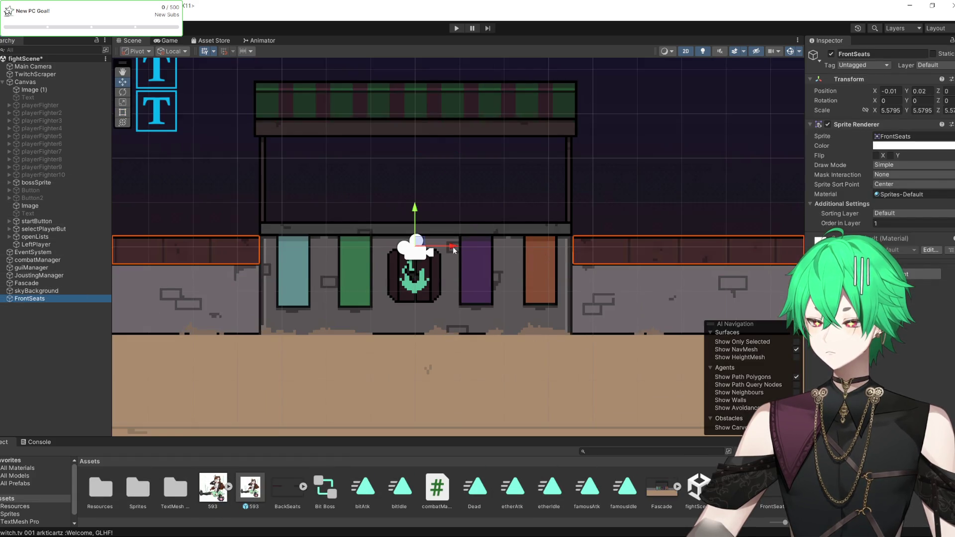
drag(453, 247, 452, 248)
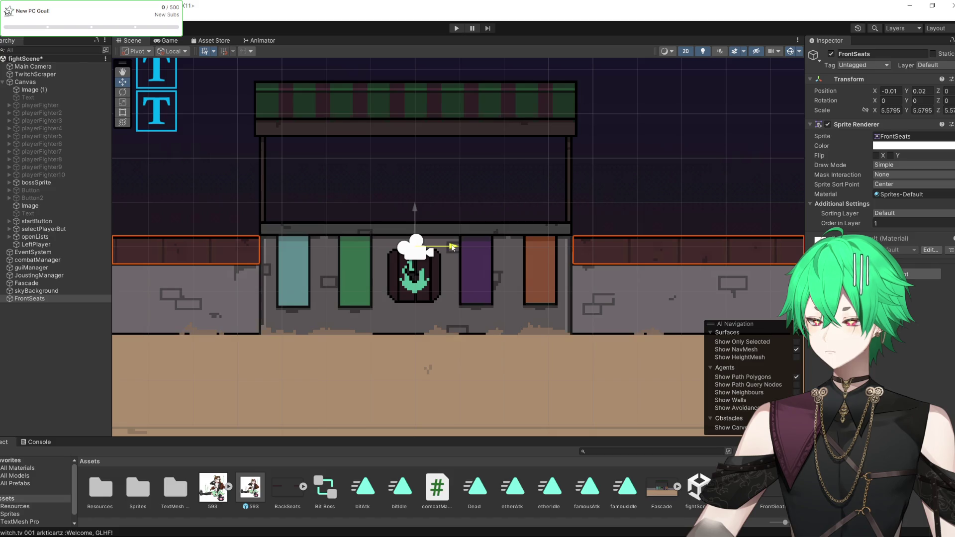
Reselect FrontSeats and widen it slightly to the right with the Rect tool.
click(508, 366)
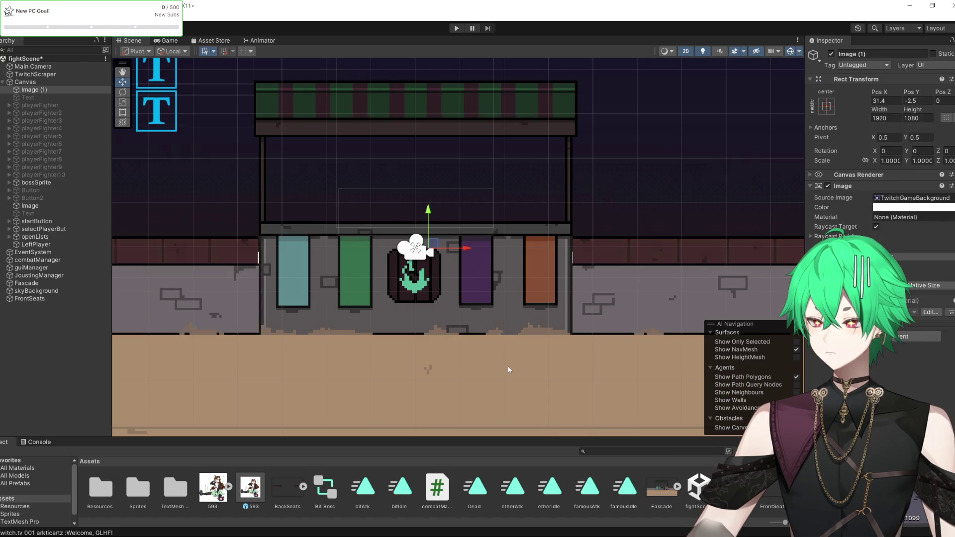
scroll(269, 288, down, 4)
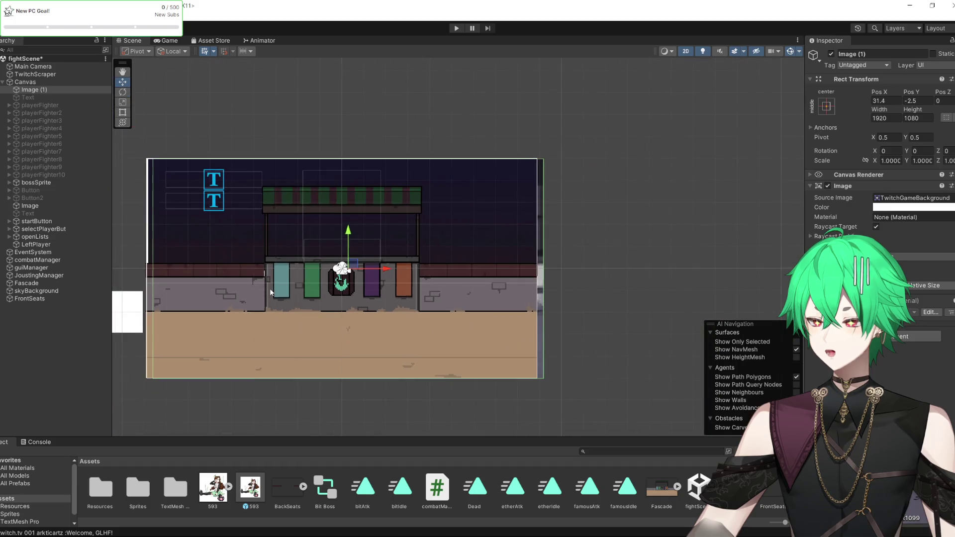
click(43, 299)
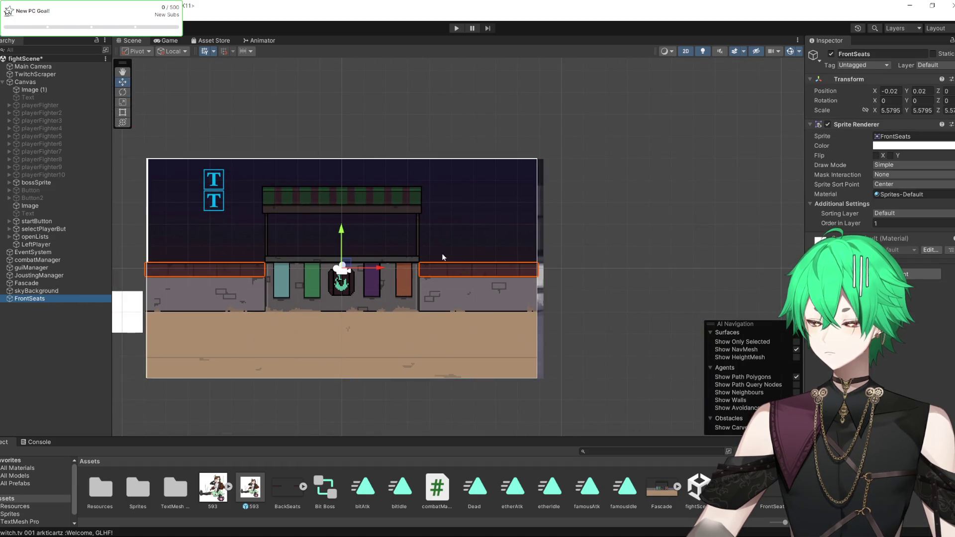
scroll(351, 269, up, 1)
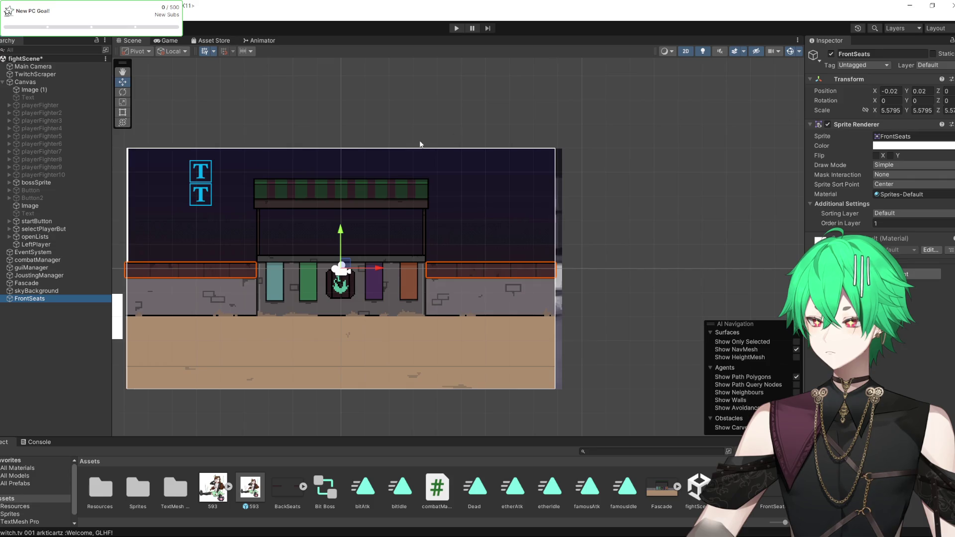
click(125, 113)
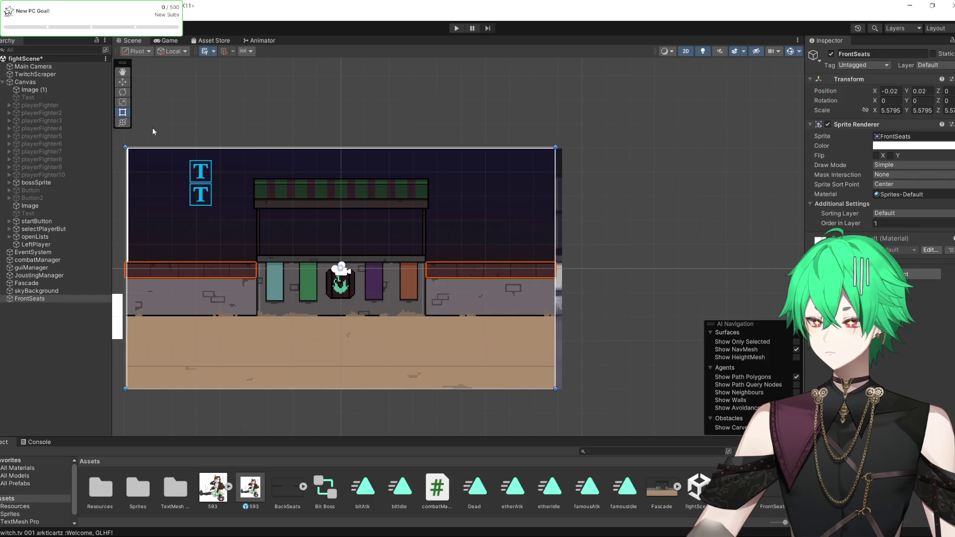
scroll(592, 322, down, 2)
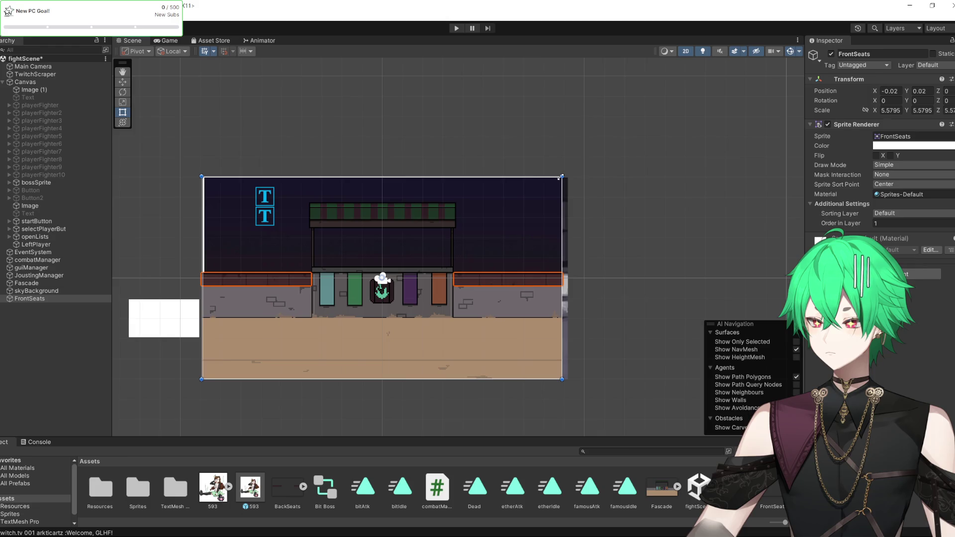
drag(561, 177, 565, 175)
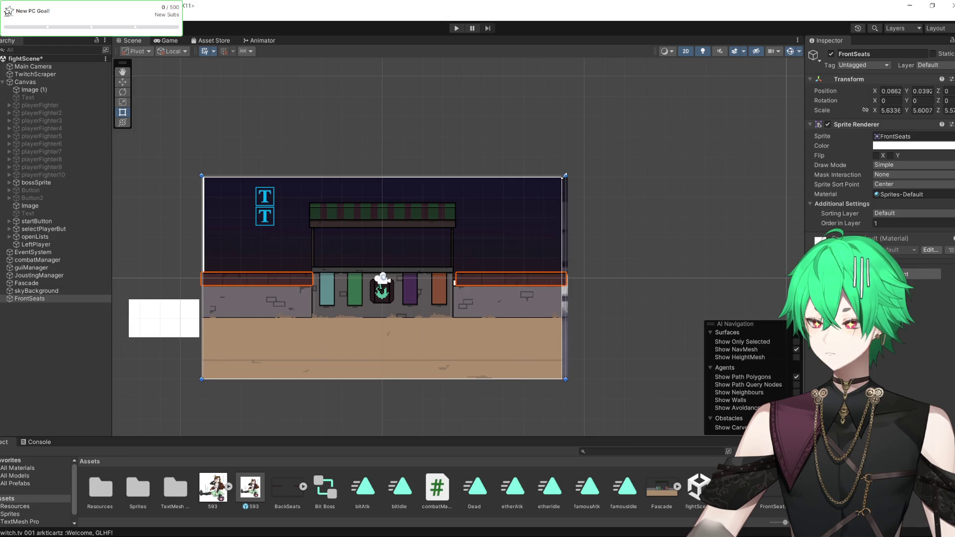
scroll(406, 282, up, 2)
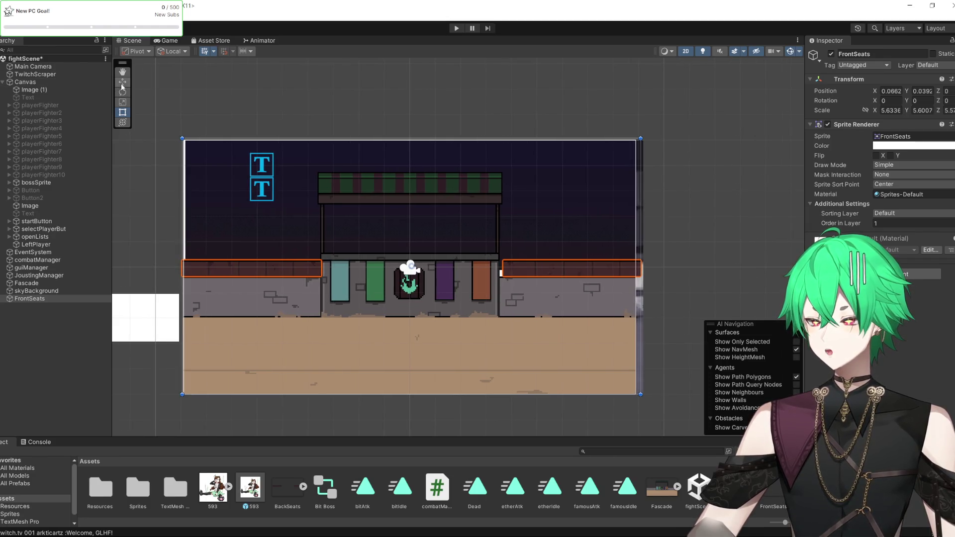
With the Move tool (W), shift FrontSeats slightly left along X.
key(w)
drag(467, 275, 455, 277)
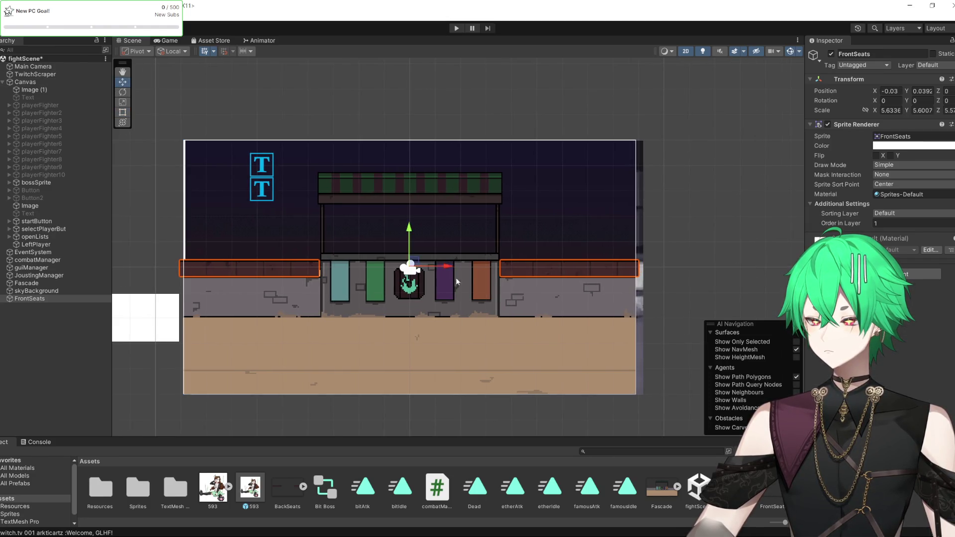
scroll(456, 278, up, 2)
scroll(408, 267, up, 1)
drag(409, 254, 408, 254)
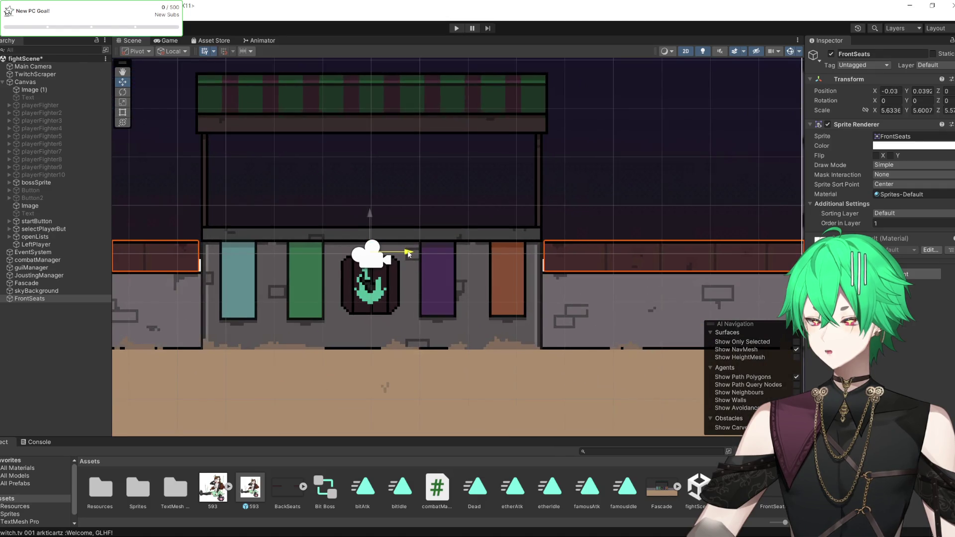
scroll(407, 254, down, 3)
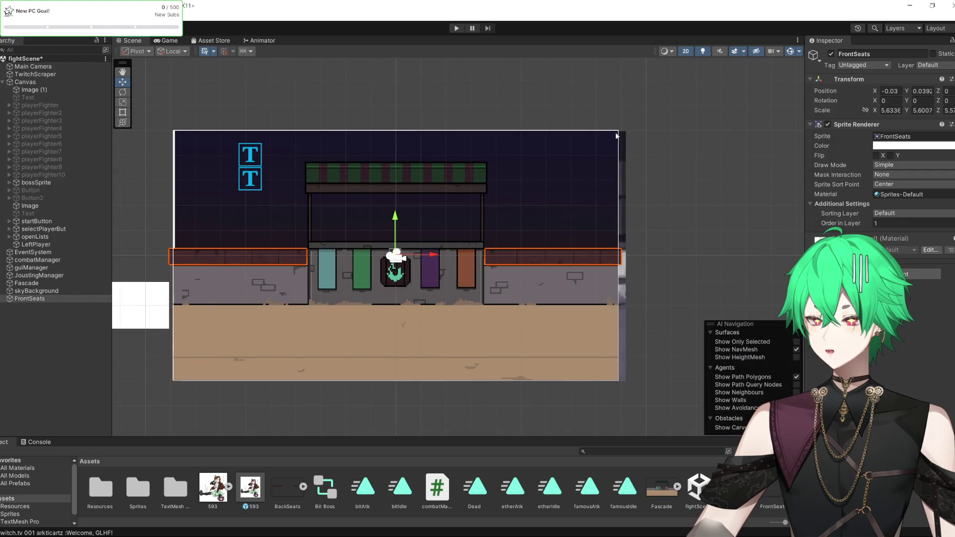
scroll(220, 289, up, 2)
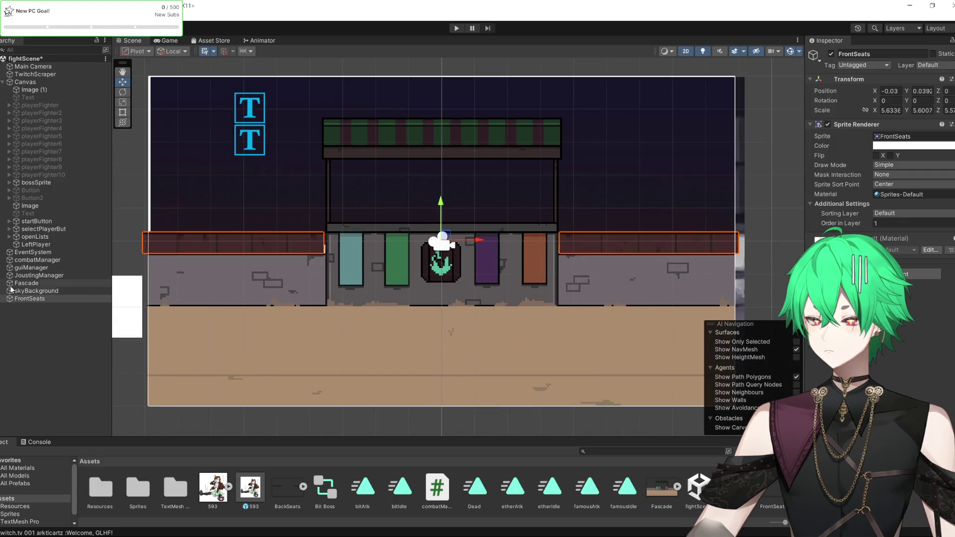
Try a small Rect-tool resize and move of FrontSeats, undo it with Ctrl+Z, and deselect.
click(122, 112)
scroll(359, 233, down, 1)
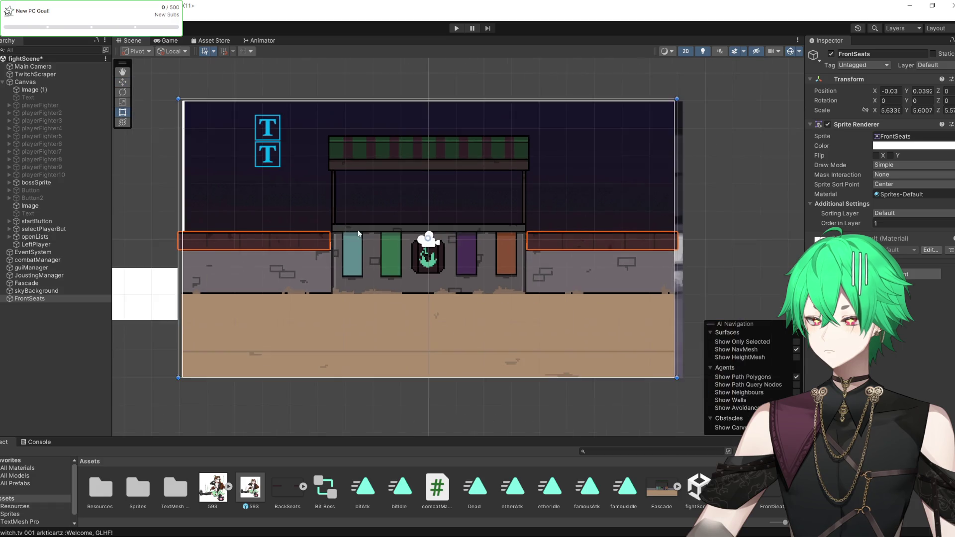
drag(178, 99, 189, 103)
drag(317, 219, 314, 219)
key(ctrl+z)
key(ctrl+z)
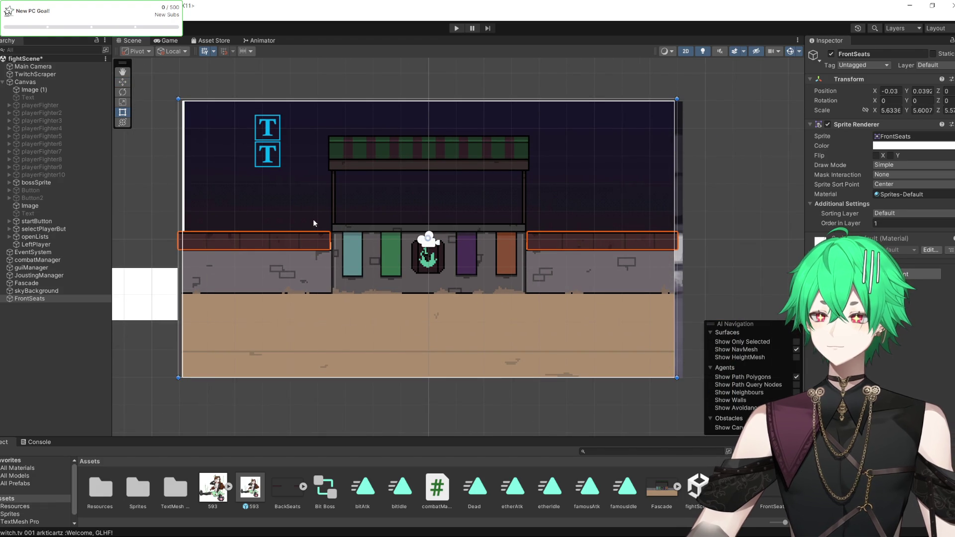
click(742, 233)
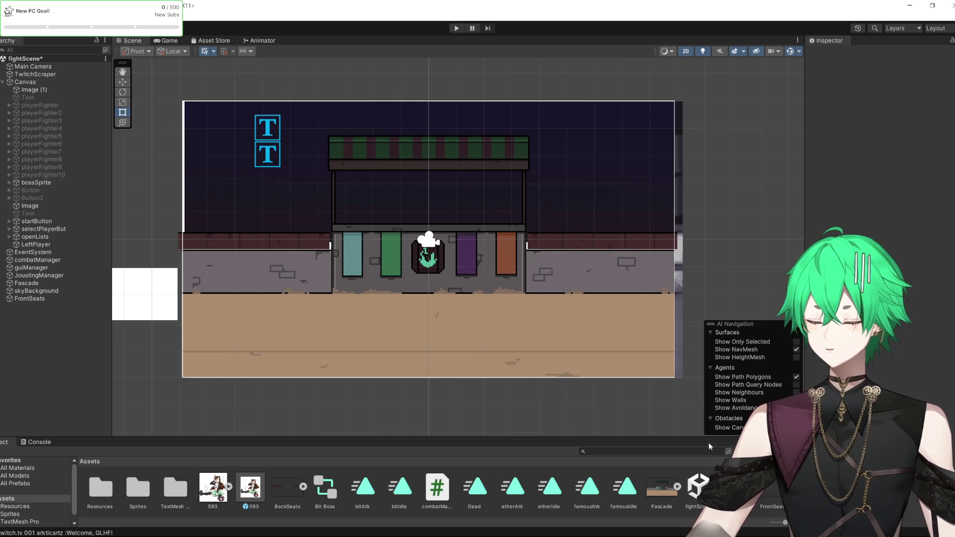
key(alt+Tab)
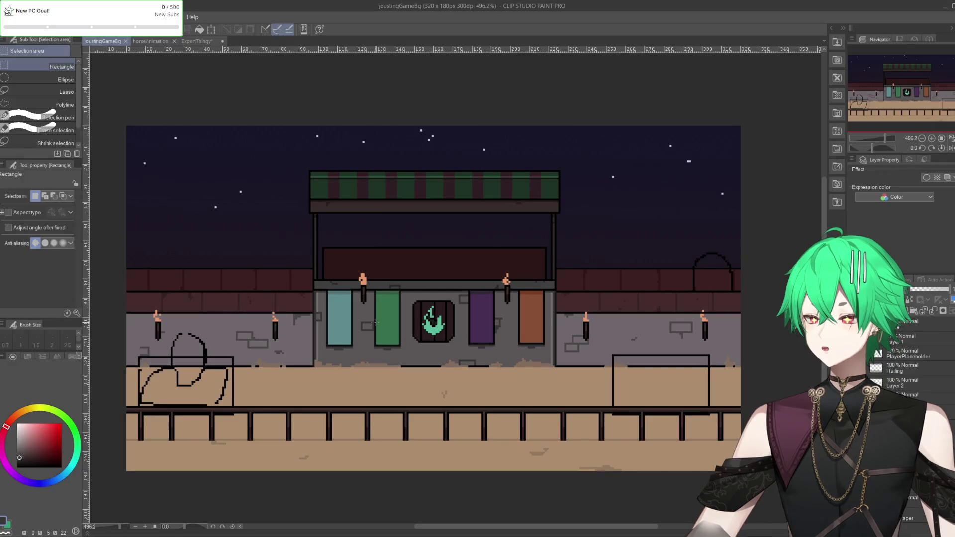
scroll(334, 296, up, 3)
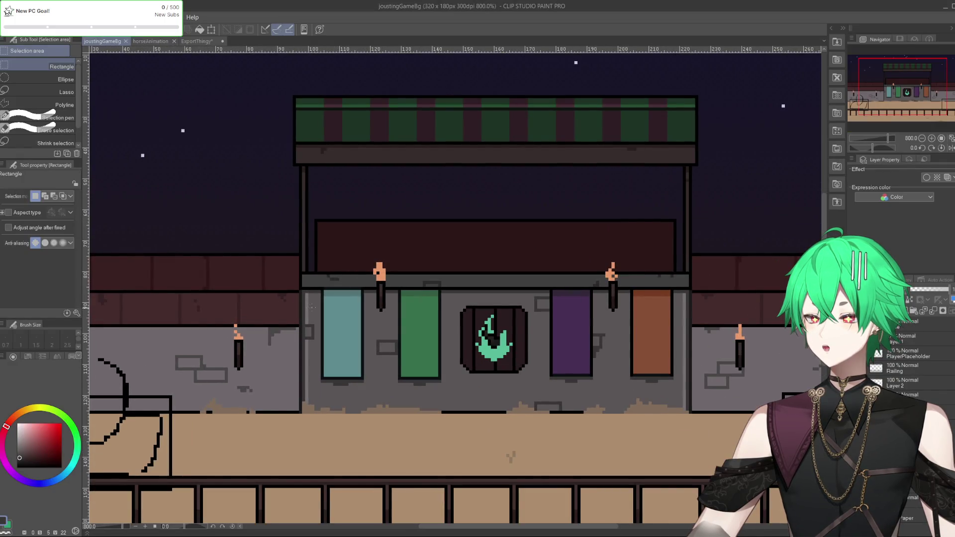
scroll(313, 307, down, 4)
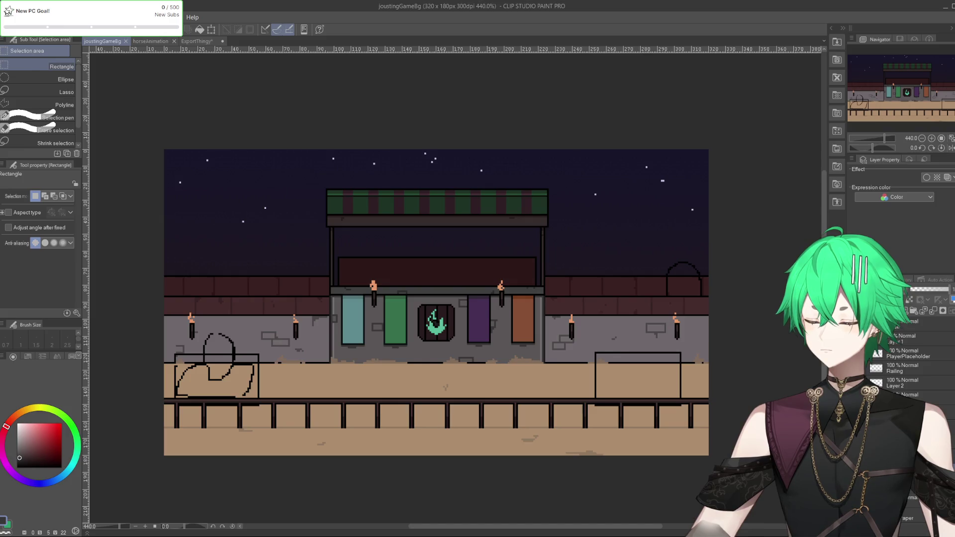
key(alt+Tab)
click(57, 298)
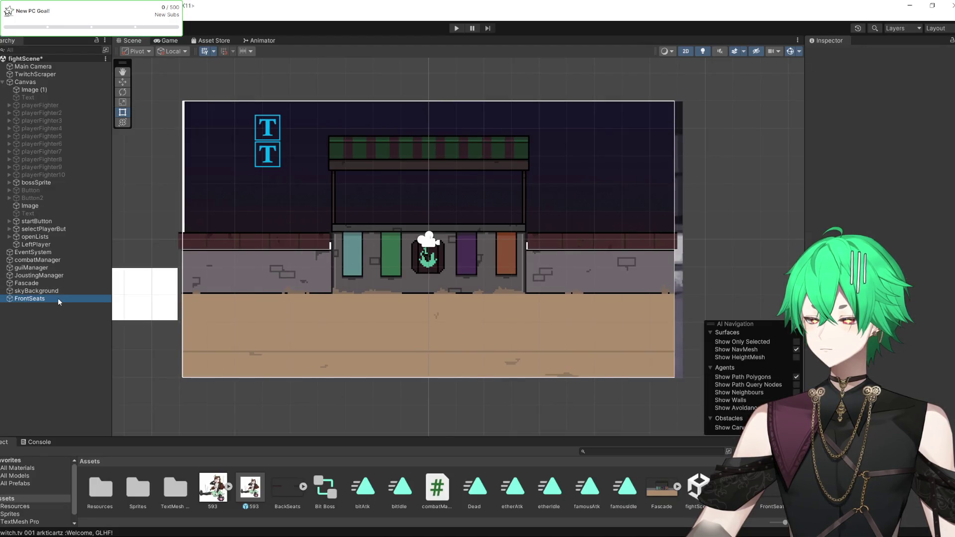
Delete the FrontSeats object from the Hierarchy and switch over to Clip Studio Paint.
right_click(58, 297)
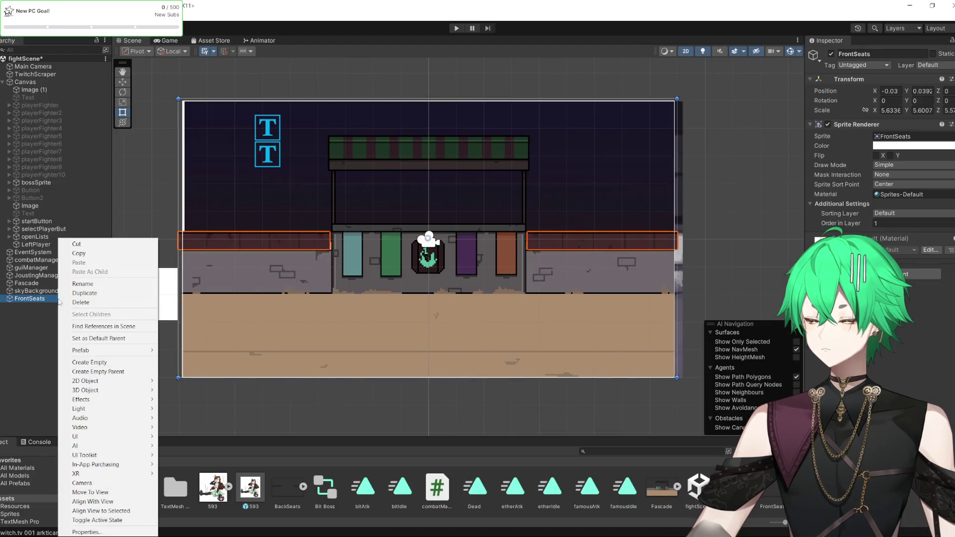
click(99, 303)
scroll(671, 278, down, 1)
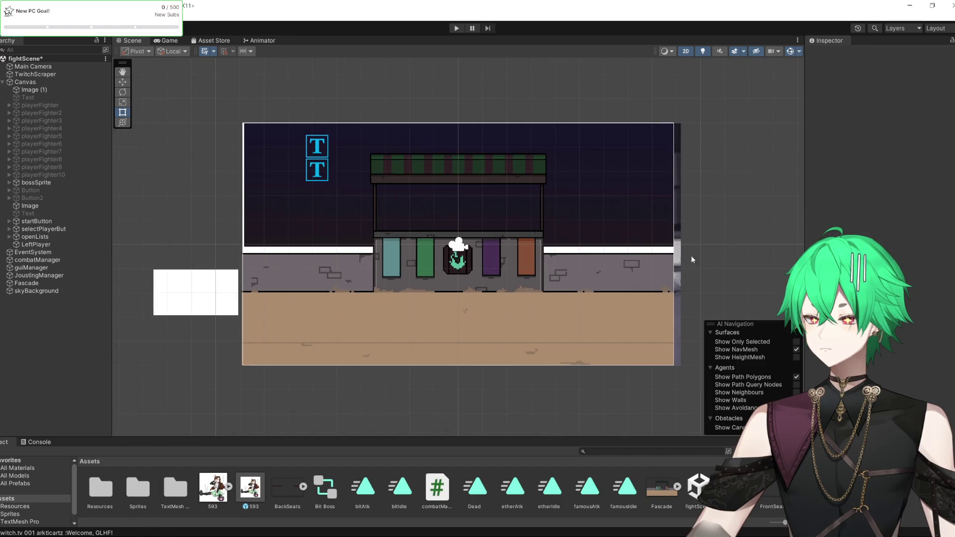
scroll(517, 252, up, 3)
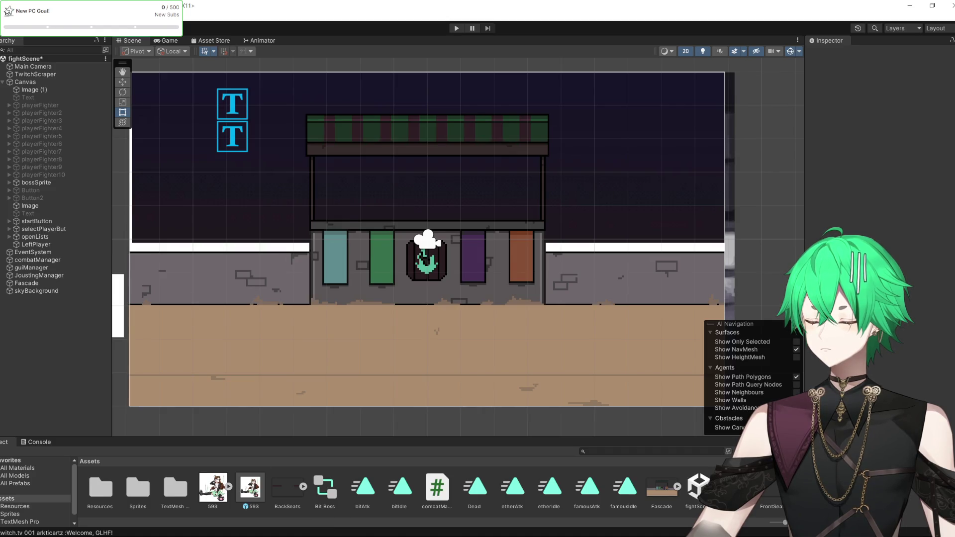
key(alt+Tab)
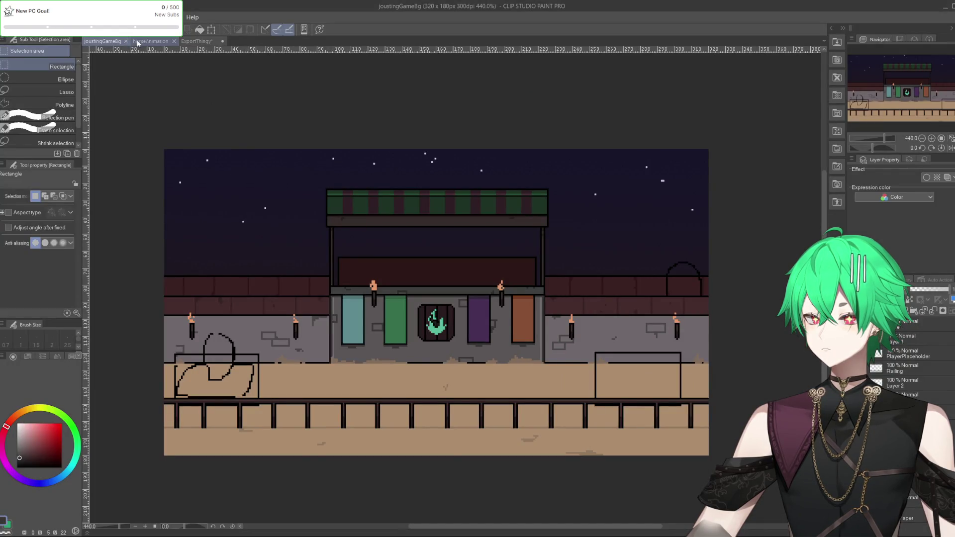
Export the horseAnimation drawing as a single-layer PNG, then return to Unity.
click(150, 41)
click(8, 17)
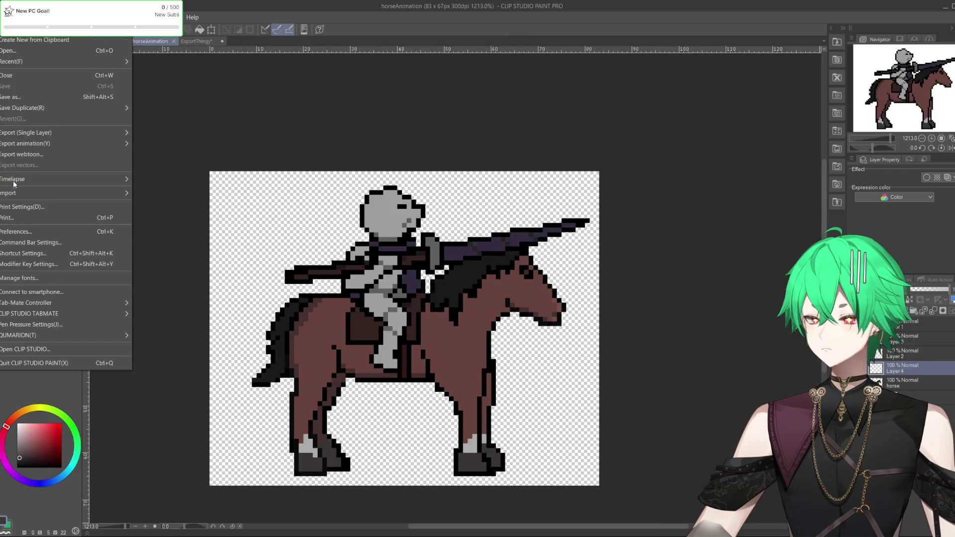
mouse_move(37, 132)
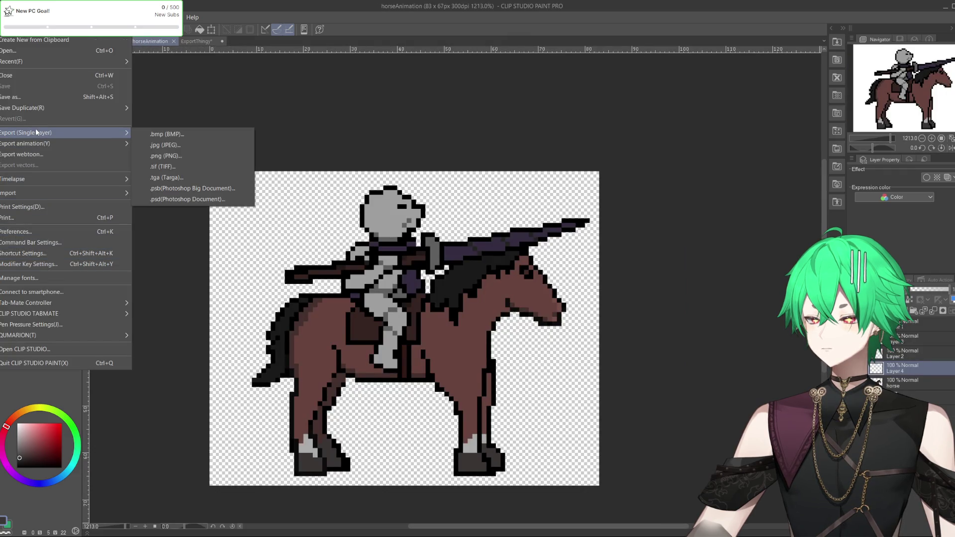
click(189, 156)
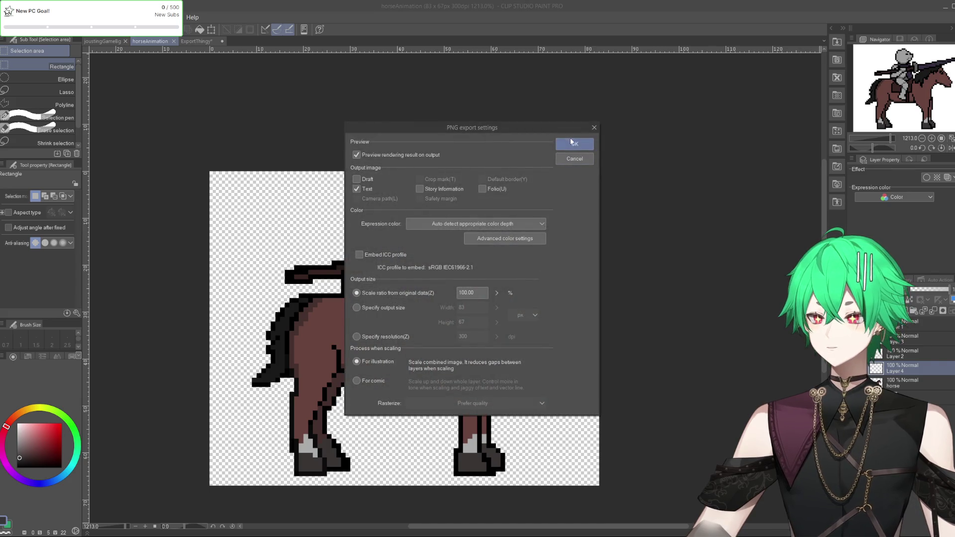
click(572, 148)
key(Return)
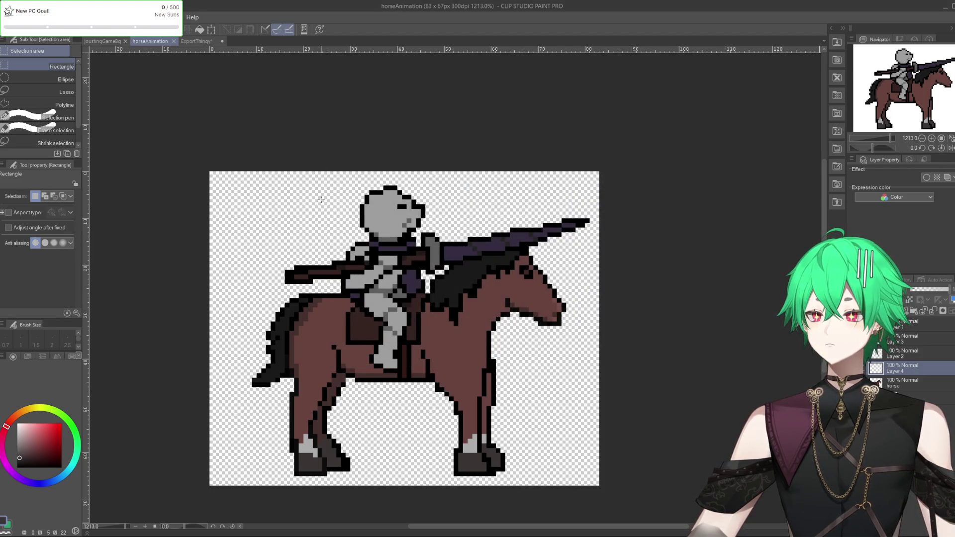
key(alt+Tab)
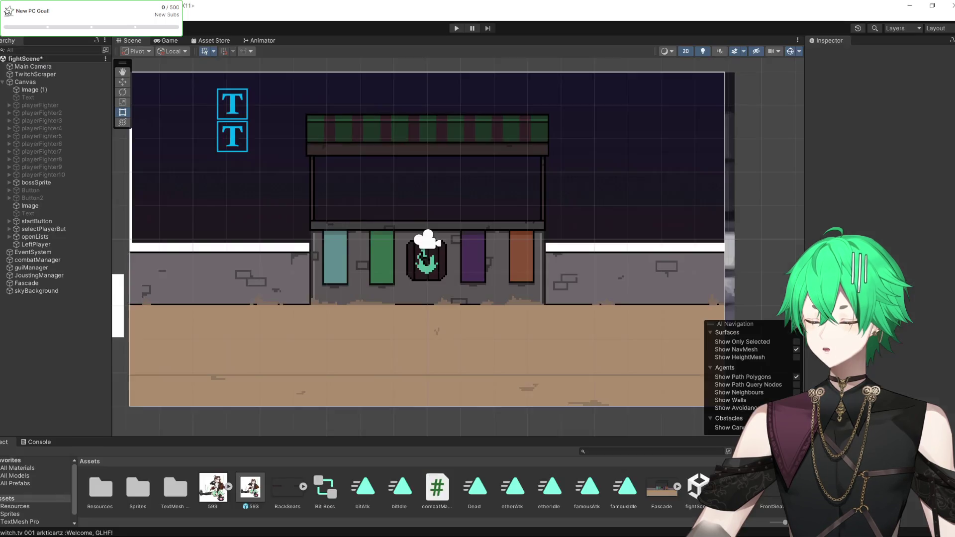
scroll(374, 258, up, 2)
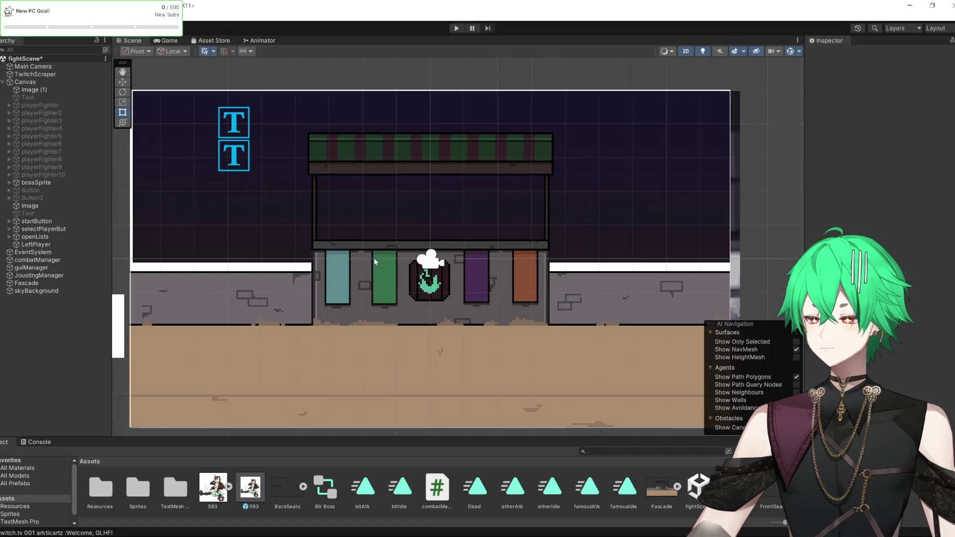
key(alt+Tab)
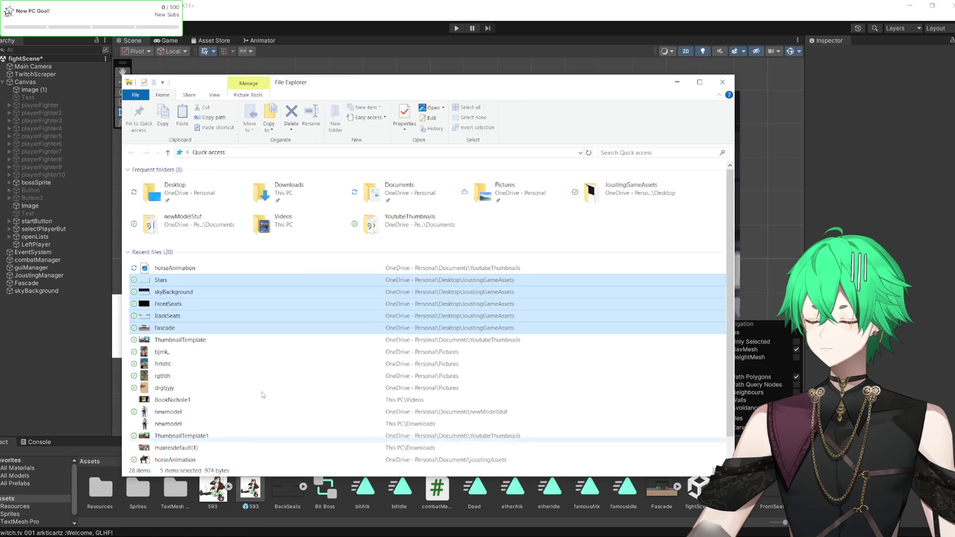
key(alt+Tab)
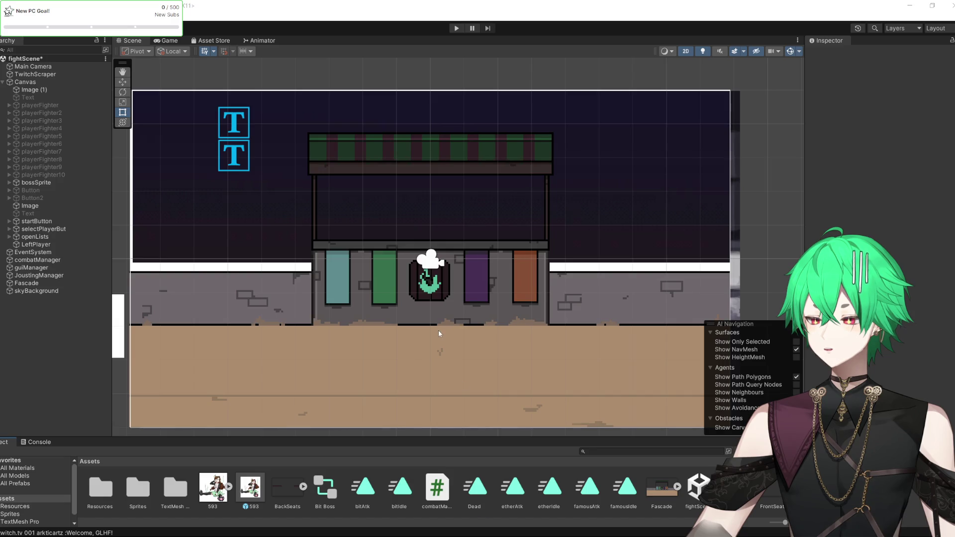
scroll(468, 327, down, 1)
Place the horseAnimation sprite on the arena's left ground with Order in Layer 3, and view its import settings.
scroll(468, 328, up, 1)
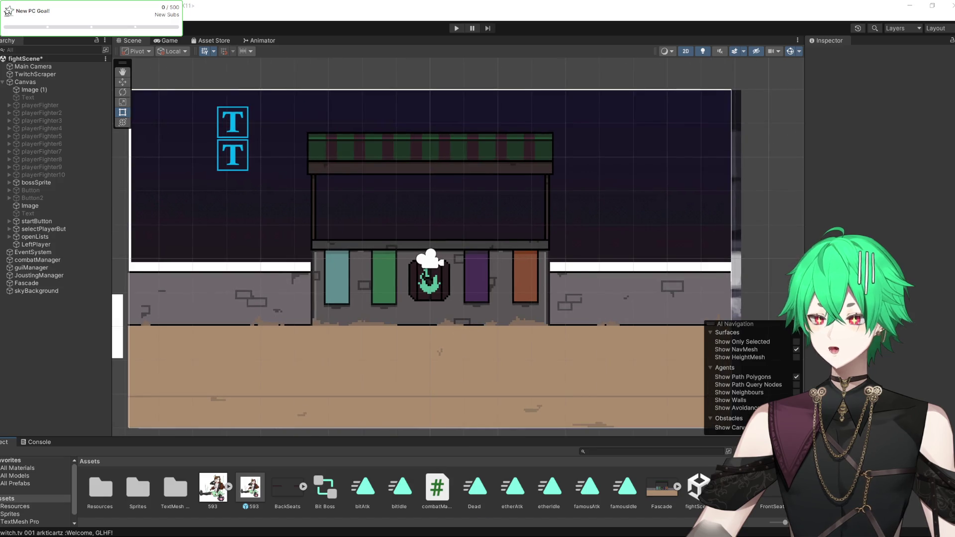
scroll(293, 456, down, 3)
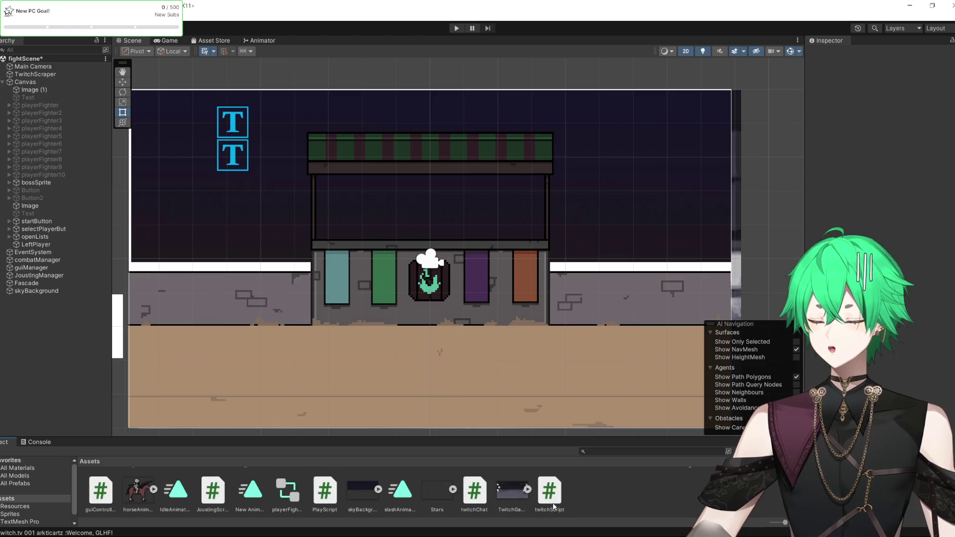
drag(141, 491, 226, 329)
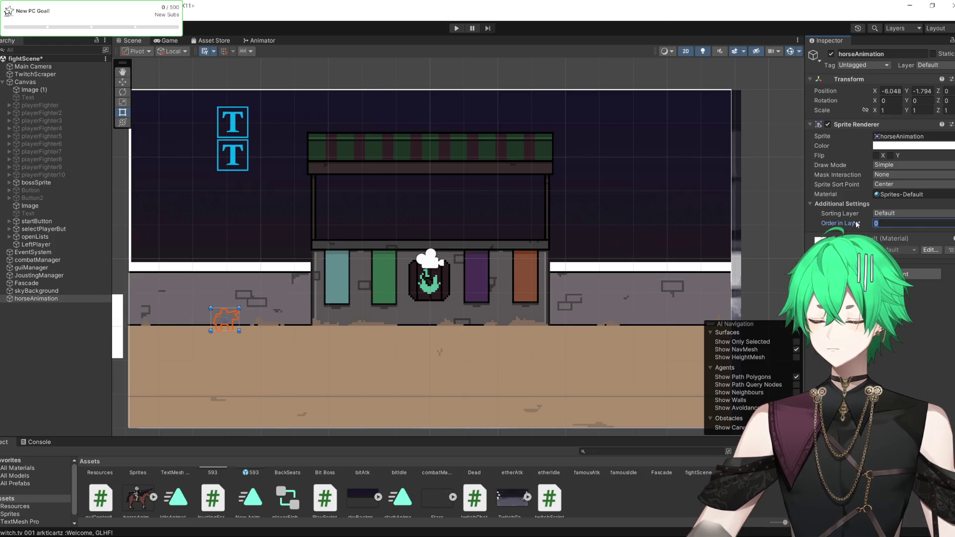
text(3)
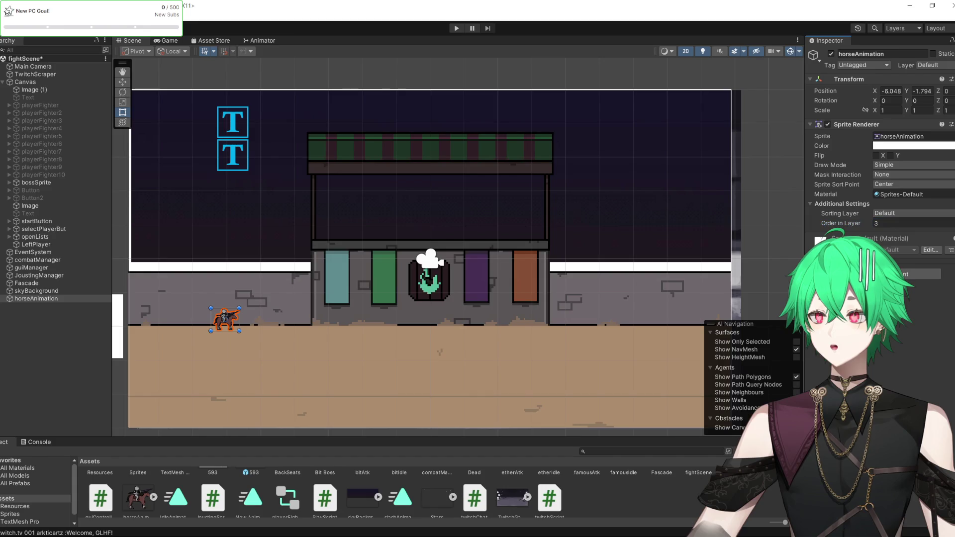
scroll(133, 503, down, 1)
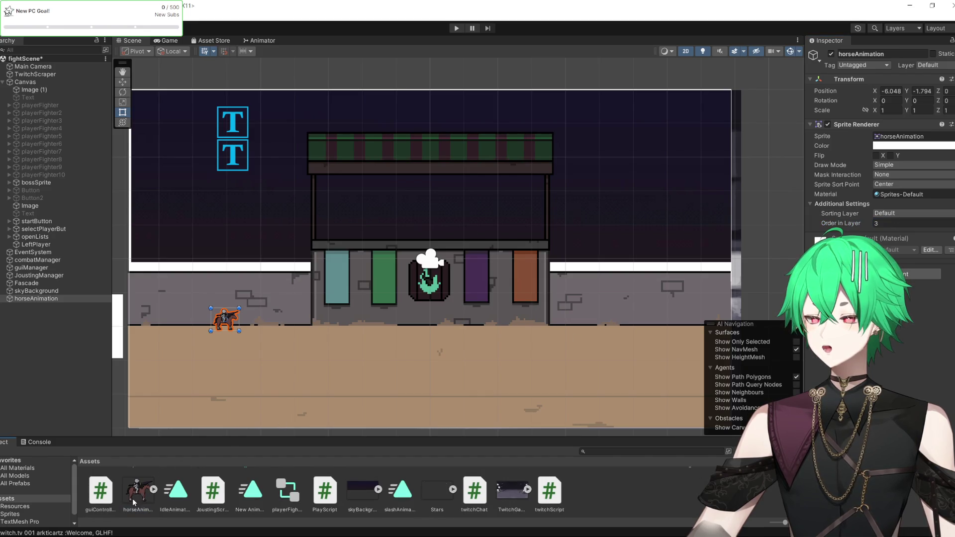
click(138, 494)
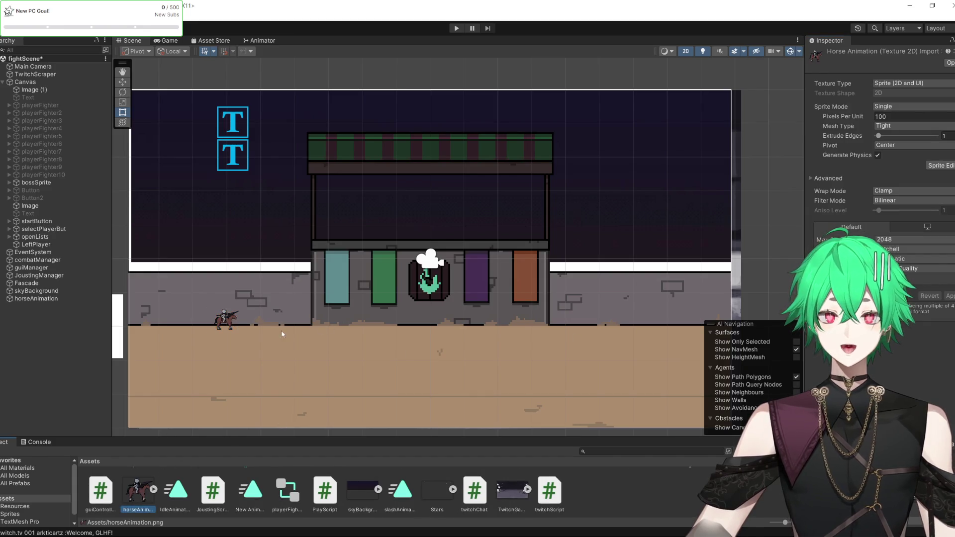
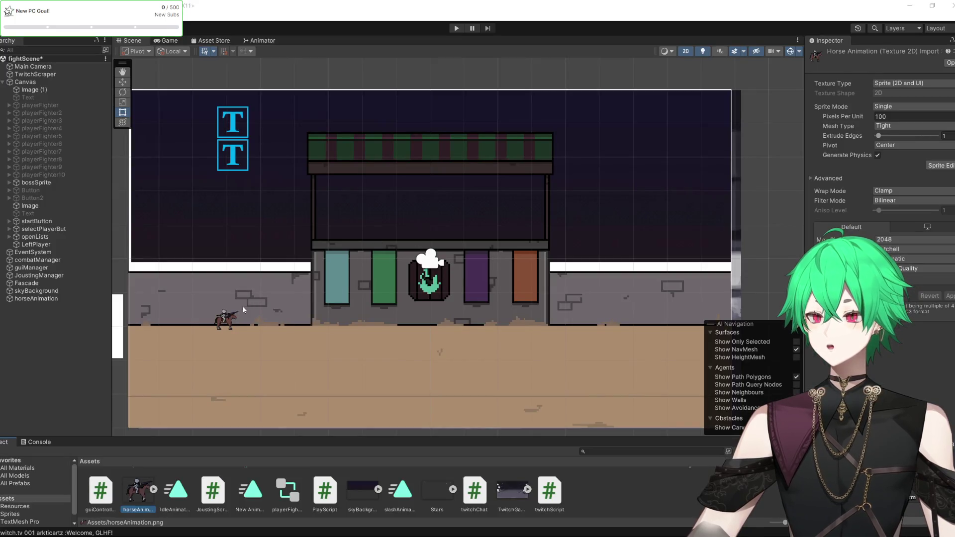
Set the horseAnimation texture's Filter Mode to Point (no filter) and apply it.
click(230, 321)
click(231, 321)
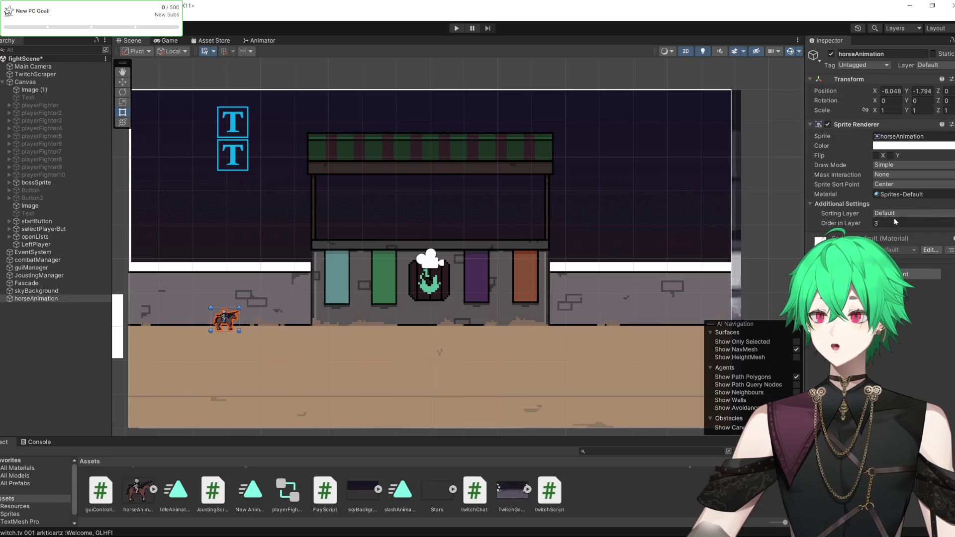
click(138, 492)
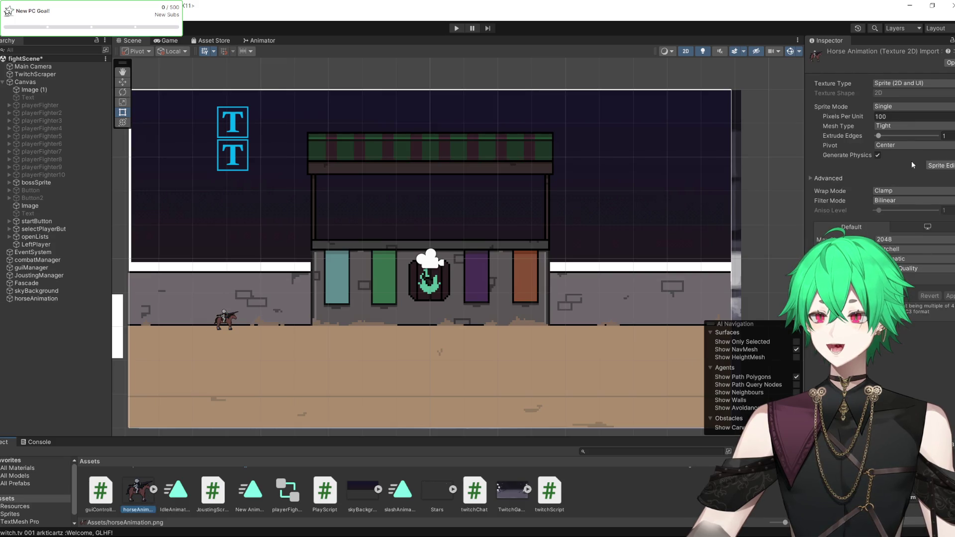
click(895, 199)
click(905, 211)
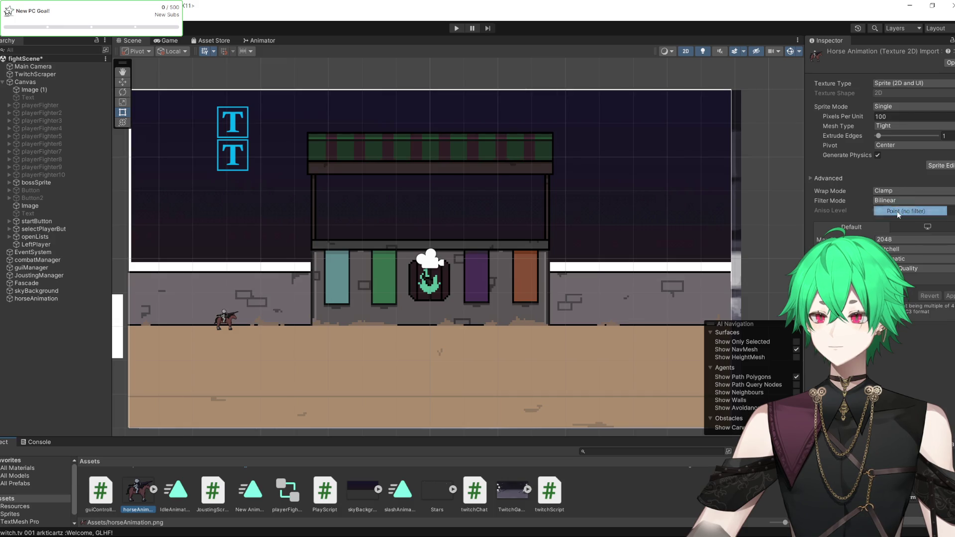
click(951, 297)
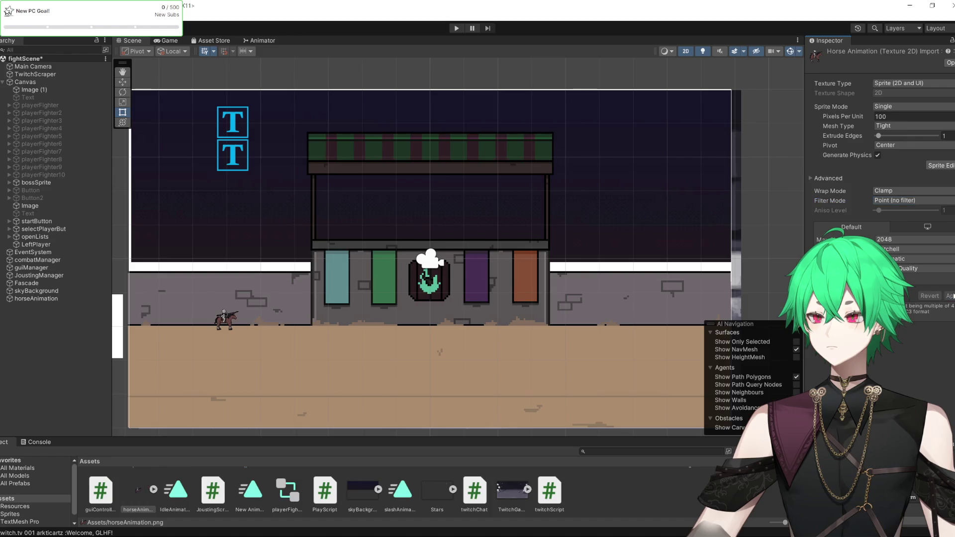
click(36, 299)
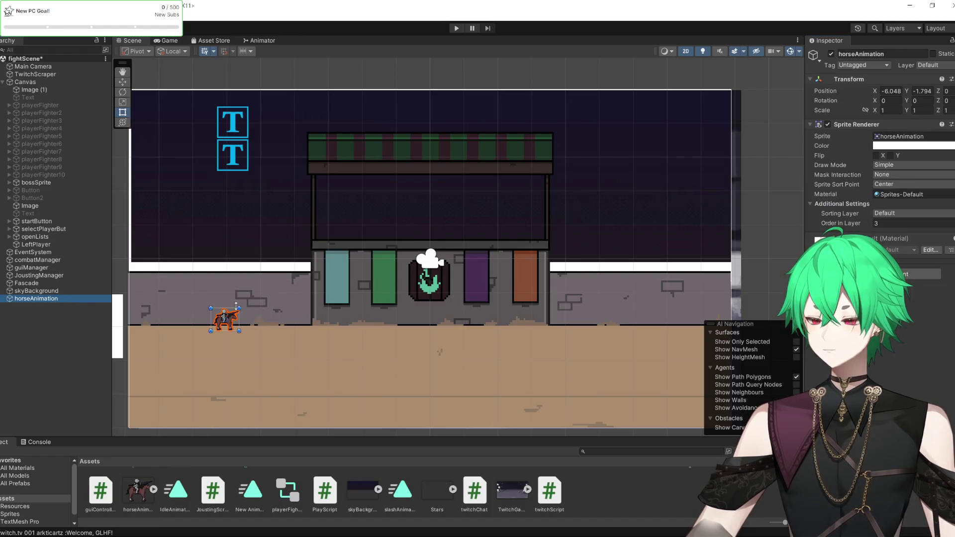
Enlarge the knight to about 5.4 scale and place it on the left ground.
drag(239, 308, 358, 259)
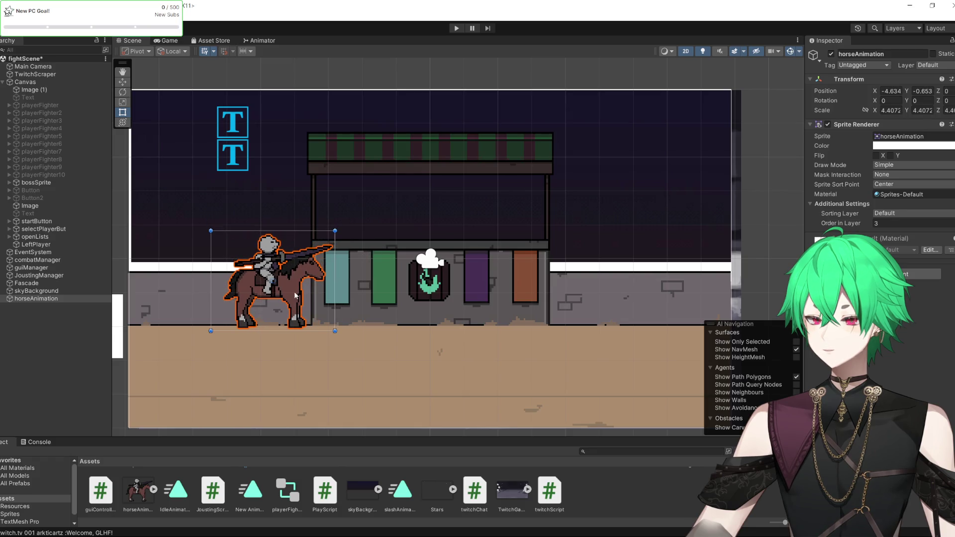
mouse_move(296, 294)
mouse_down()
mouse_move(252, 319)
mouse_move(211, 324)
mouse_up()
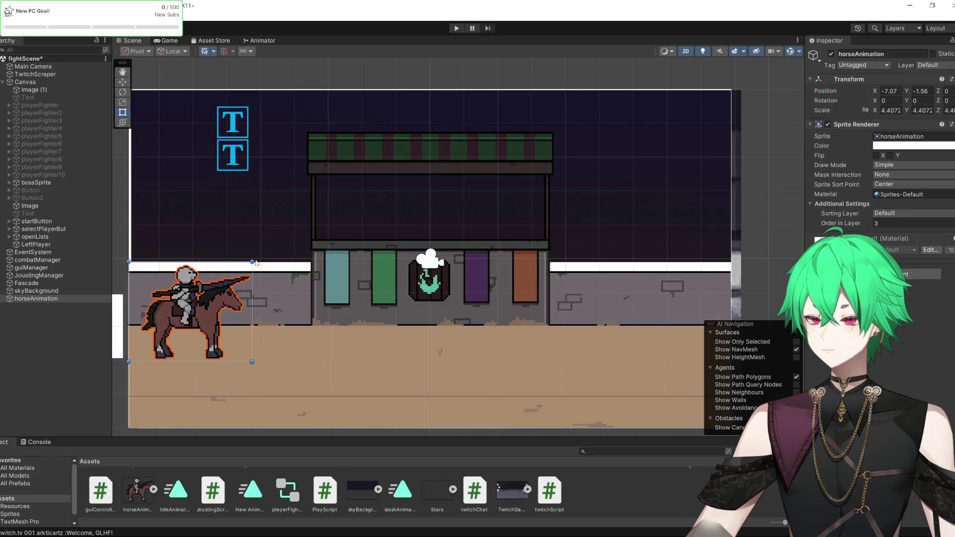
drag(252, 262, 255, 259)
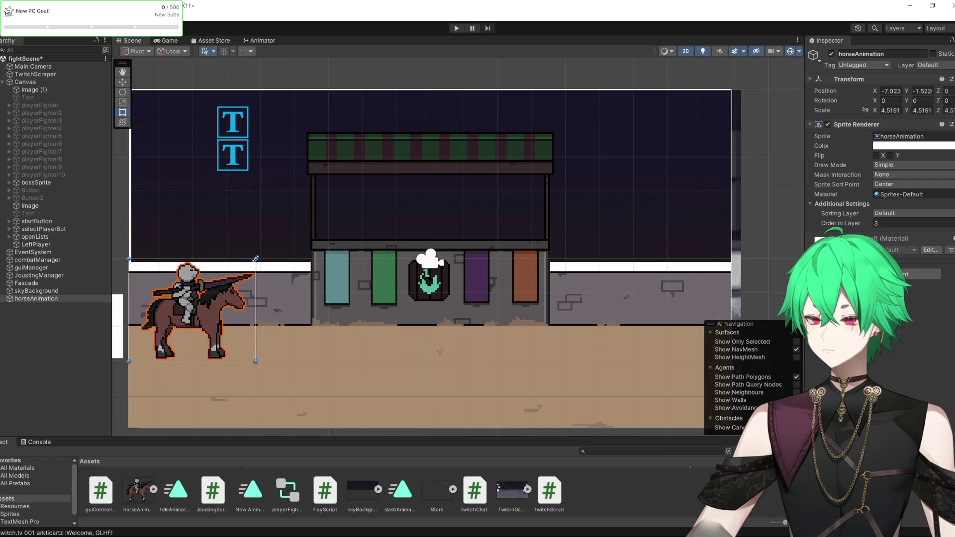
mouse_move(236, 339)
mouse_down()
mouse_move(500, 334)
mouse_move(239, 343)
mouse_up()
drag(253, 258, 279, 239)
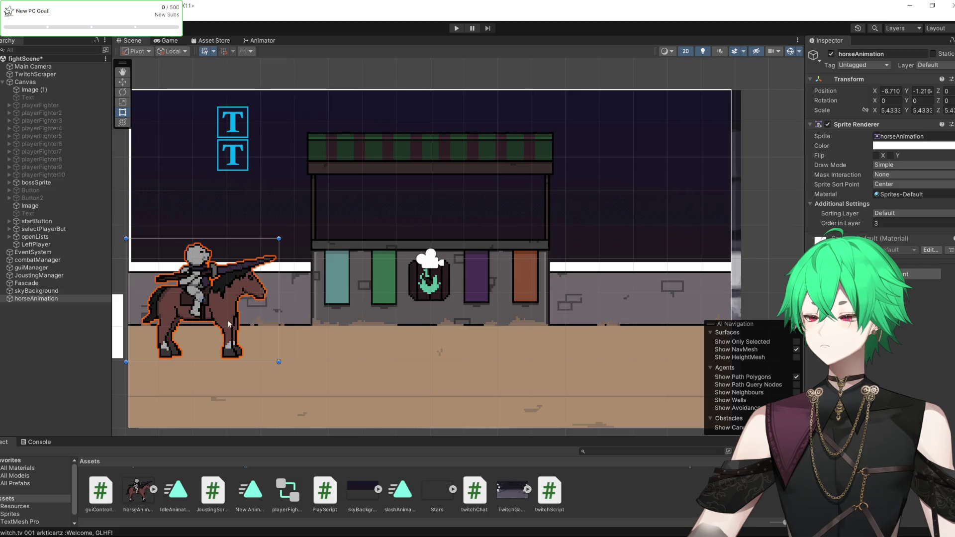
drag(229, 326, 215, 339)
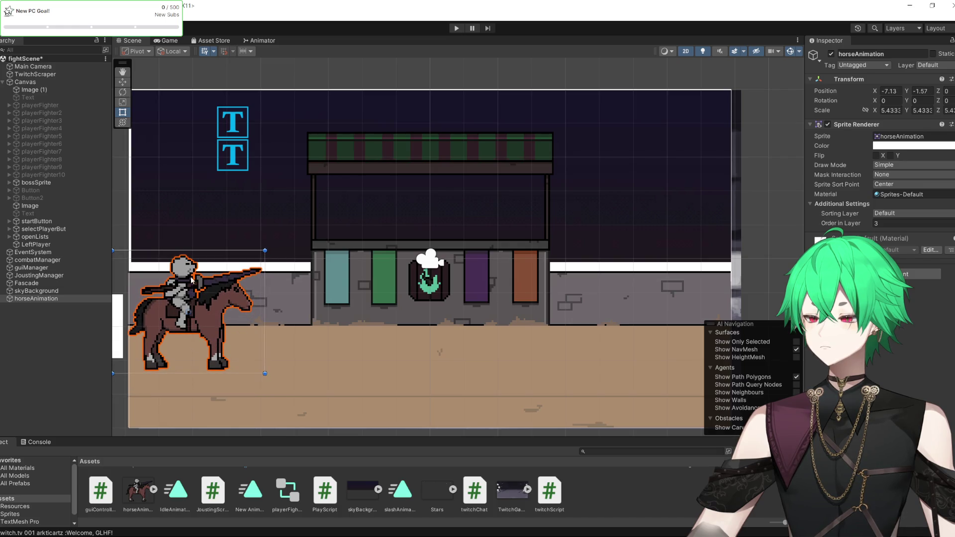
Fine-tune the knight to about 5.7 scale and slide it to X -6.13.
click(123, 82)
mouse_move(230, 313)
mouse_down()
mouse_move(711, 318)
mouse_move(238, 317)
mouse_up()
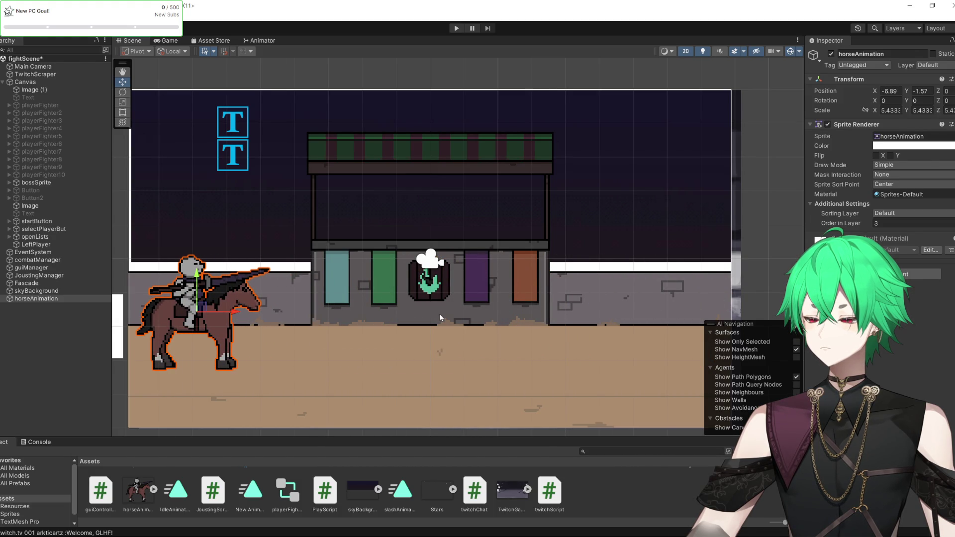
click(123, 112)
drag(274, 250, 283, 244)
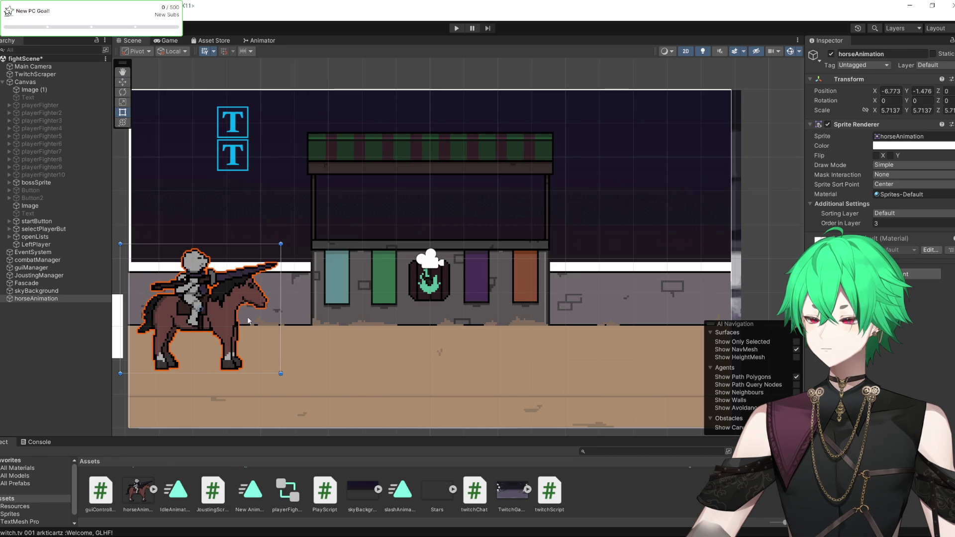
click(124, 91)
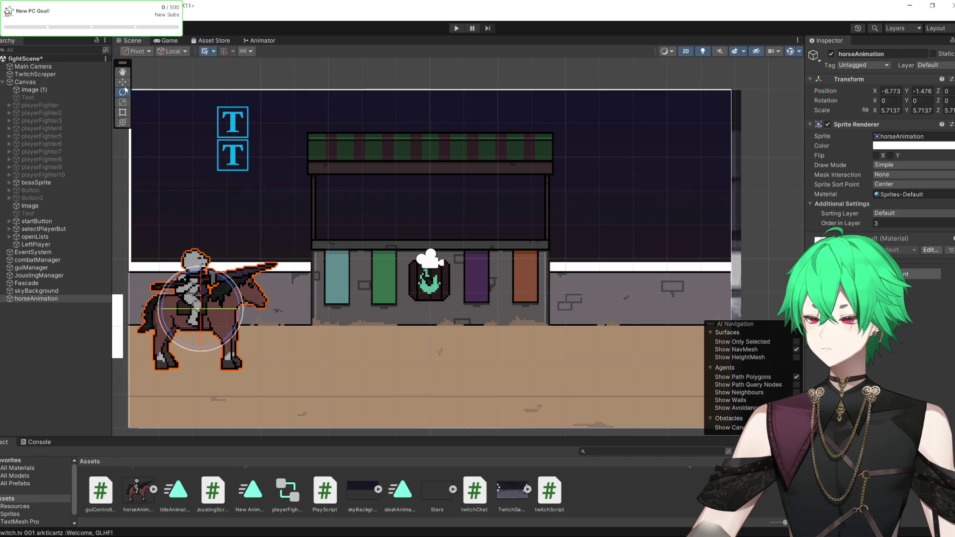
click(122, 81)
mouse_move(262, 308)
mouse_down()
mouse_move(703, 311)
mouse_move(218, 311)
mouse_move(699, 312)
mouse_move(232, 311)
mouse_move(265, 311)
mouse_up()
right_click(31, 302)
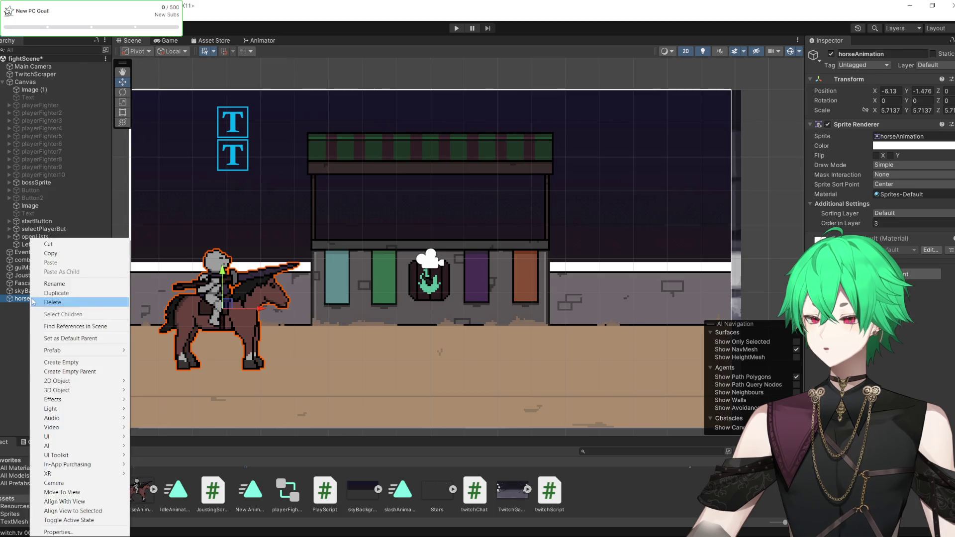
Duplicate the knight as horseAnimation (1), undoing an upside-down resize attempt at mirroring.
click(38, 294)
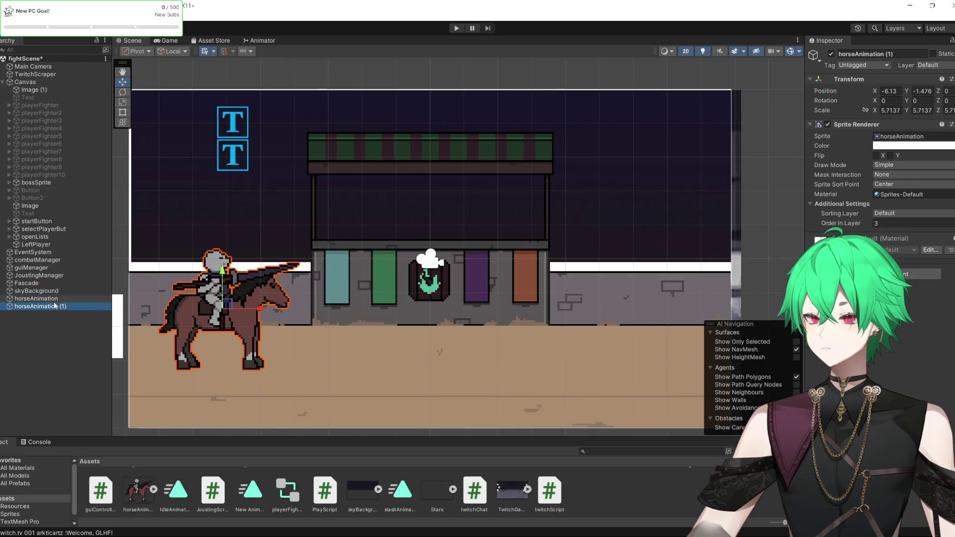
right_click(40, 307)
key(Escape)
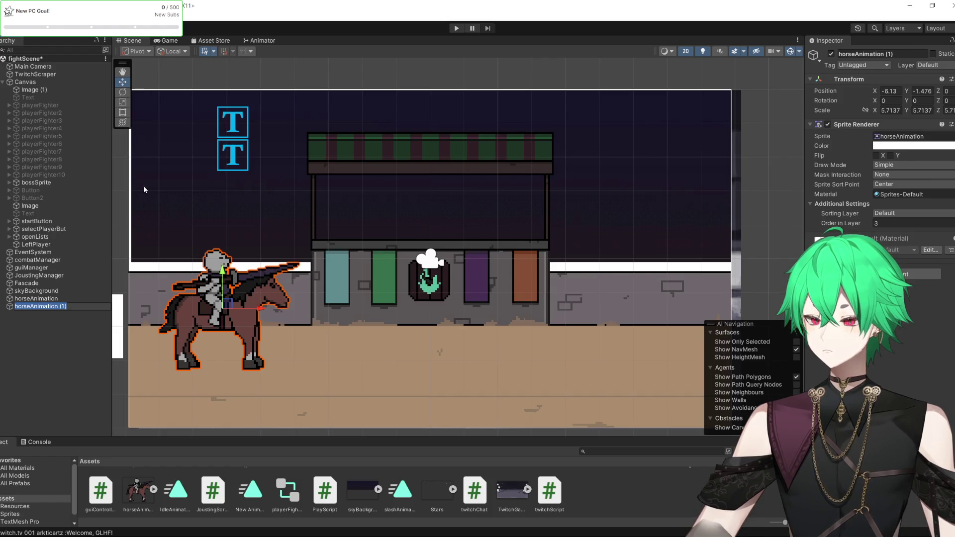
key(Return)
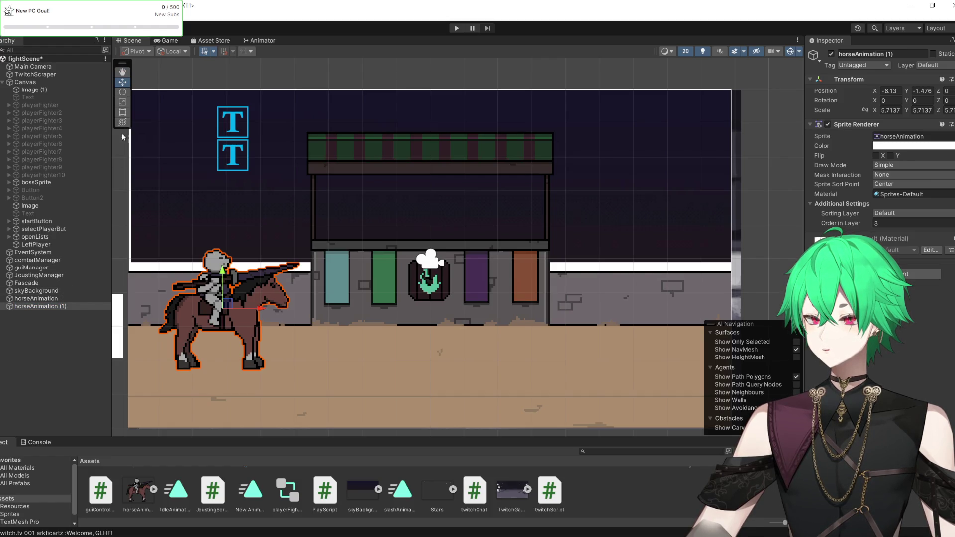
key(t)
drag(142, 322, 476, 316)
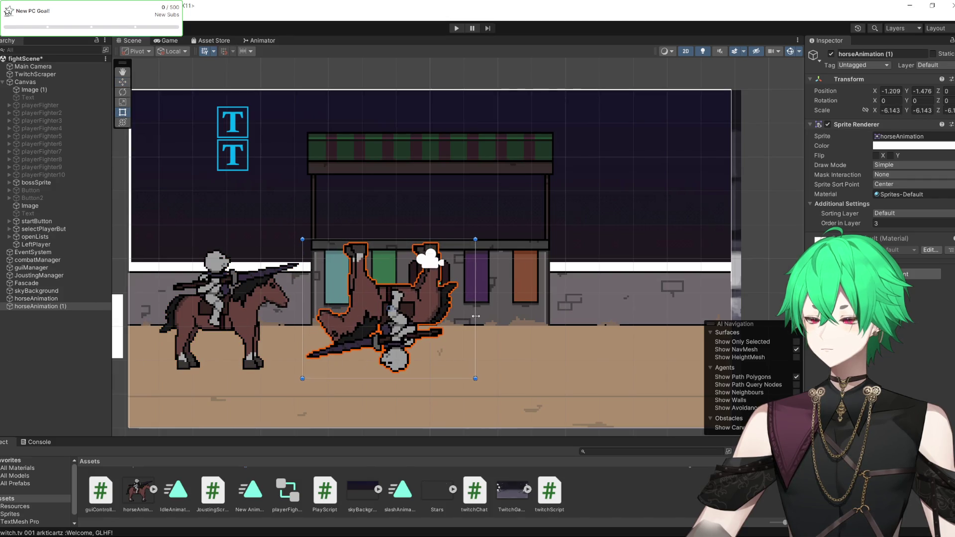
key(ctrl+z)
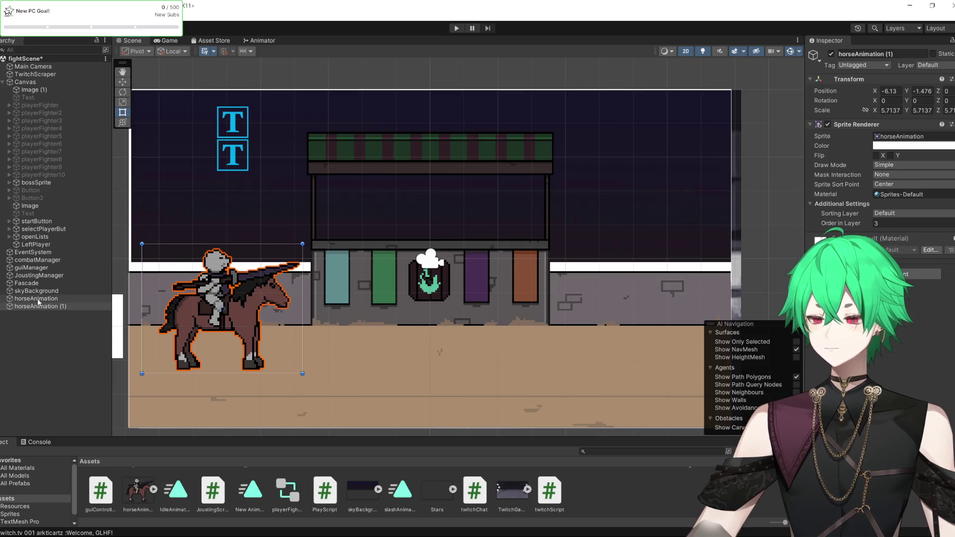
Tick Flip X on horseAnimation (1) and move it to the right side at X 6.39.
click(39, 300)
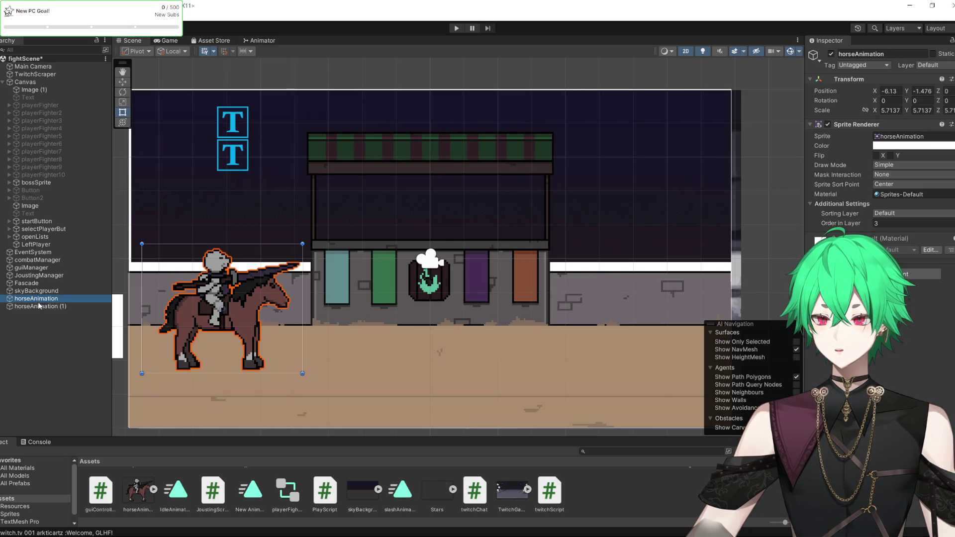
click(40, 306)
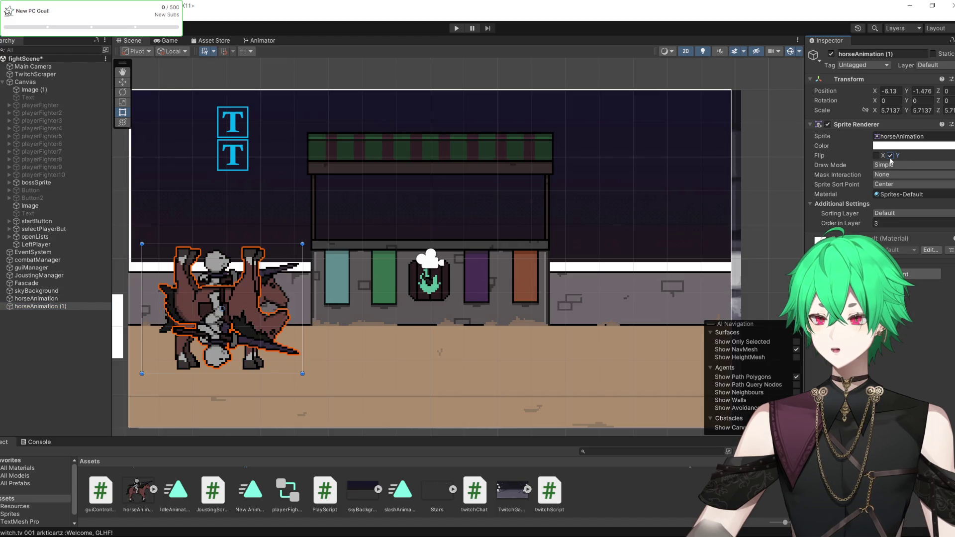
click(875, 155)
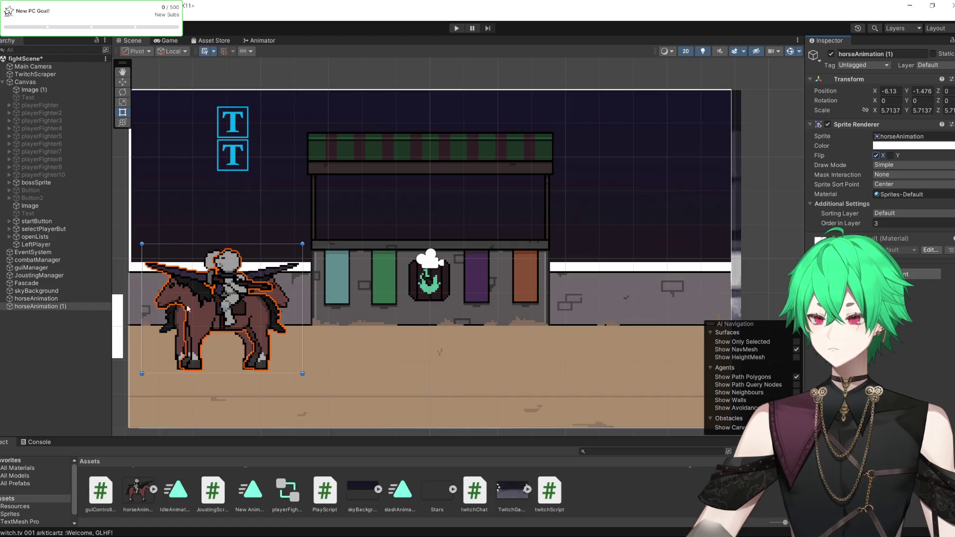
click(122, 82)
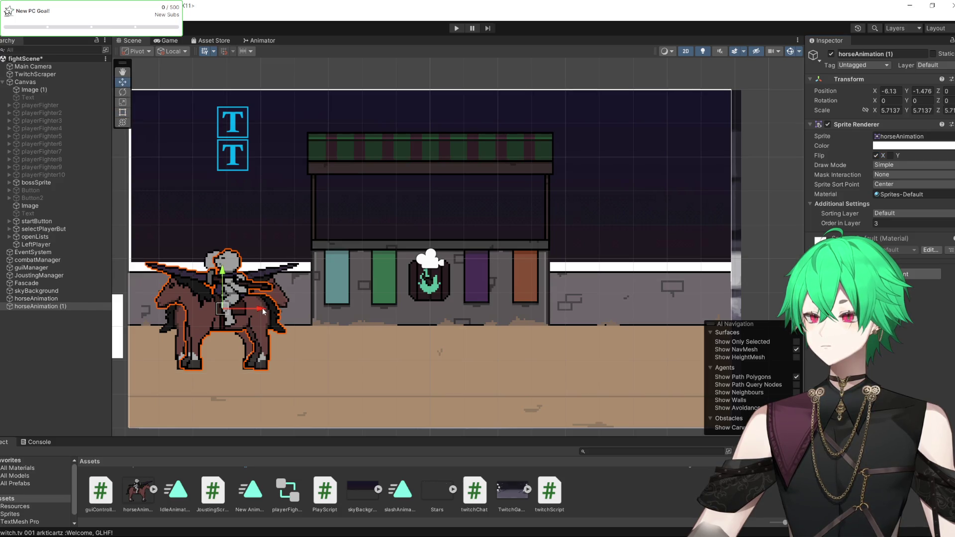
mouse_move(262, 309)
mouse_down()
mouse_move(695, 330)
mouse_move(685, 330)
mouse_up()
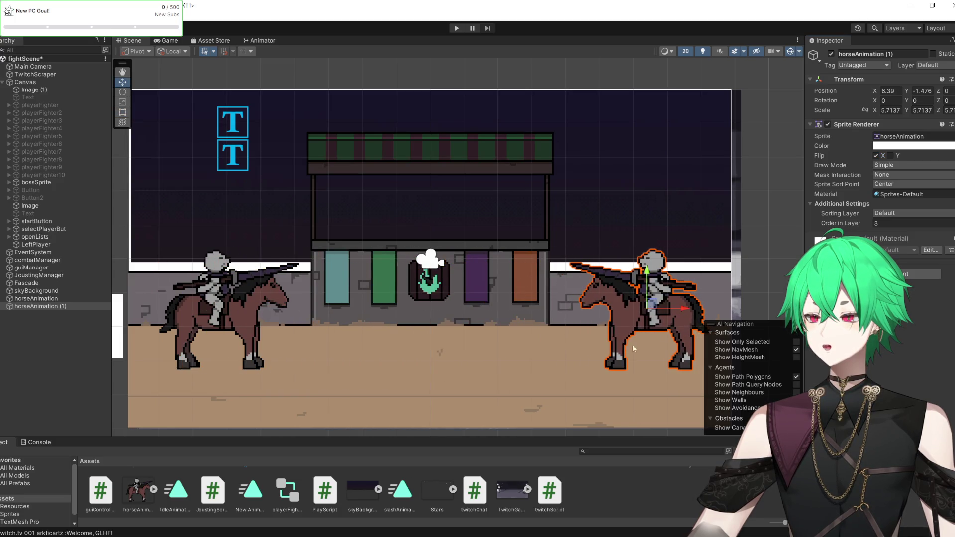
scroll(404, 330, down, 3)
scroll(430, 283, up, 3)
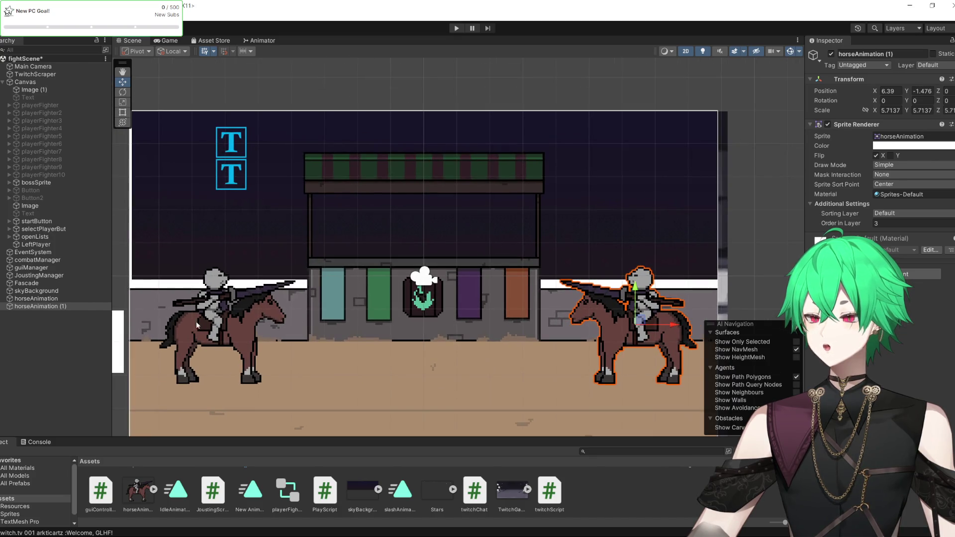
click(39, 299)
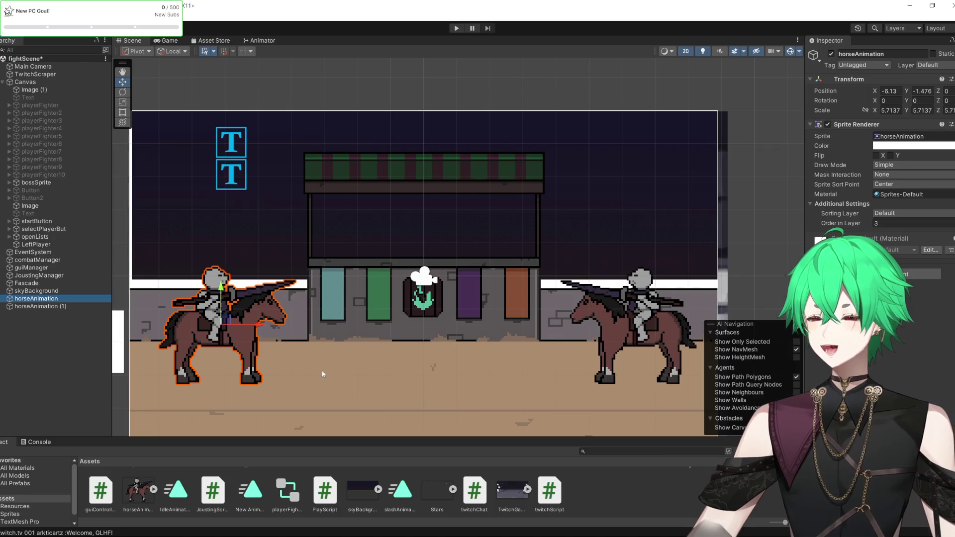
Place the left knight at X -6.59 and the mirrored copy at X 6.59, then deselect.
scroll(440, 271, down, 2)
scroll(380, 386, up, 1)
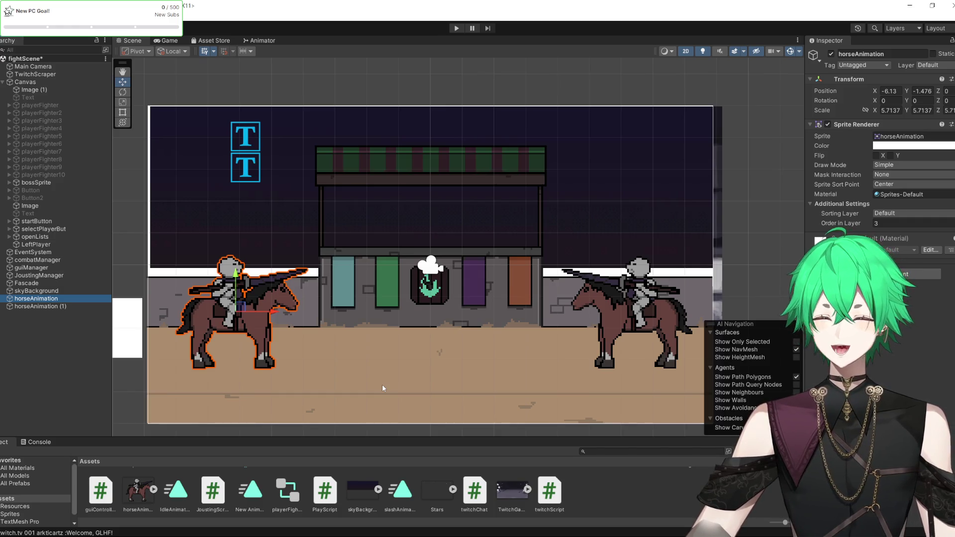
scroll(490, 320, down, 1)
scroll(429, 404, up, 1)
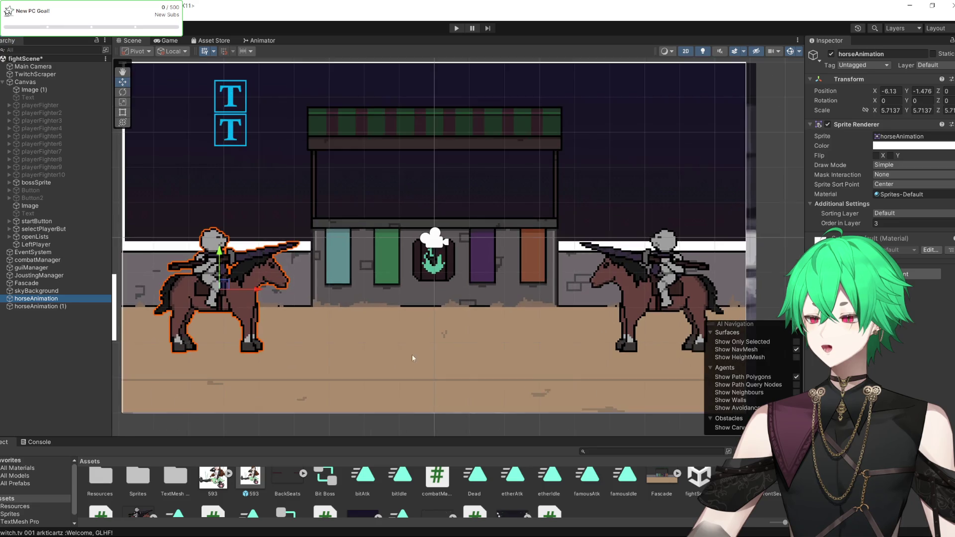
drag(256, 289, 241, 290)
scroll(369, 297, down, 2)
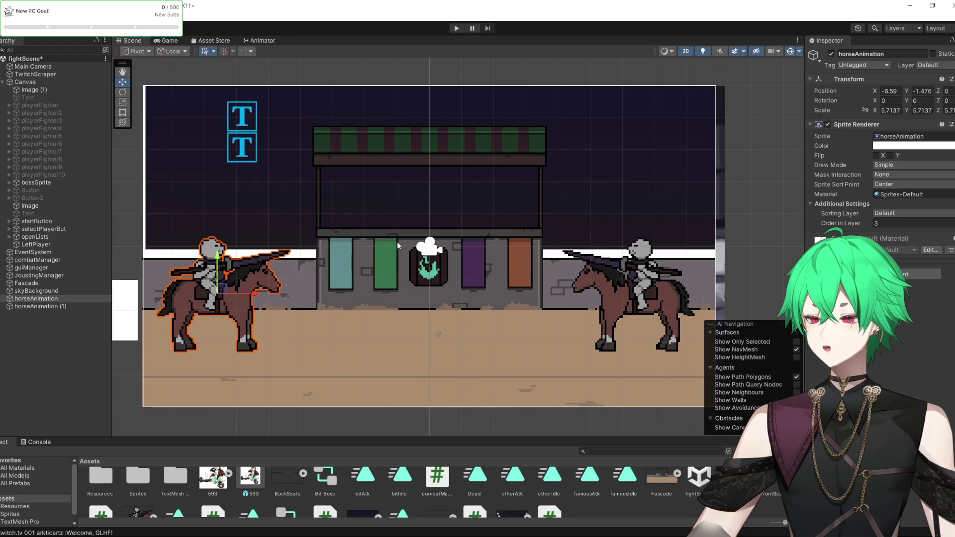
click(430, 247)
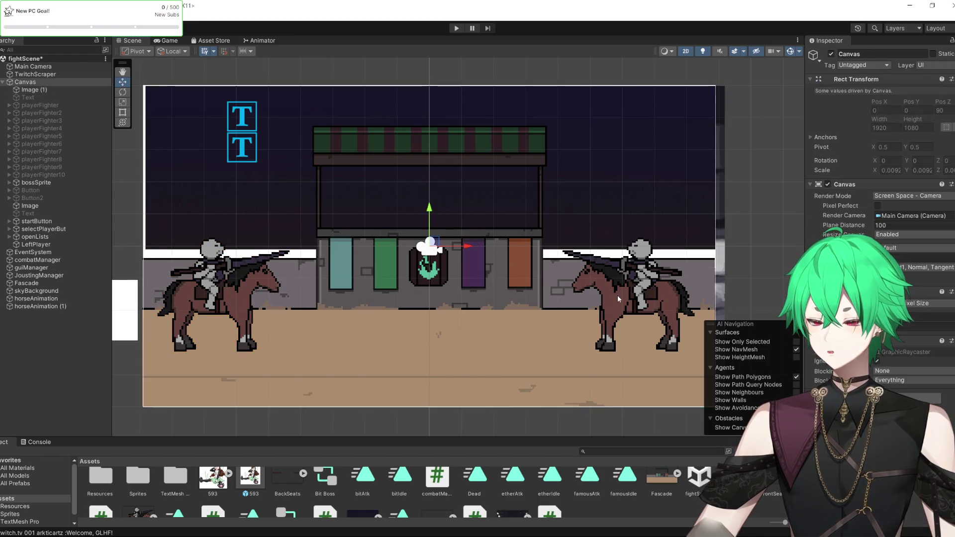
click(87, 300)
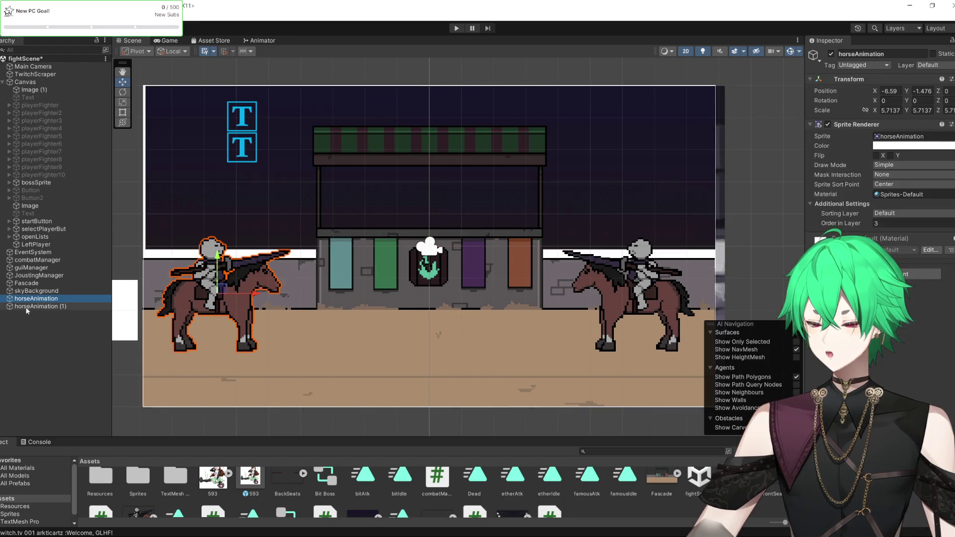
click(668, 306)
drag(669, 295, 675, 294)
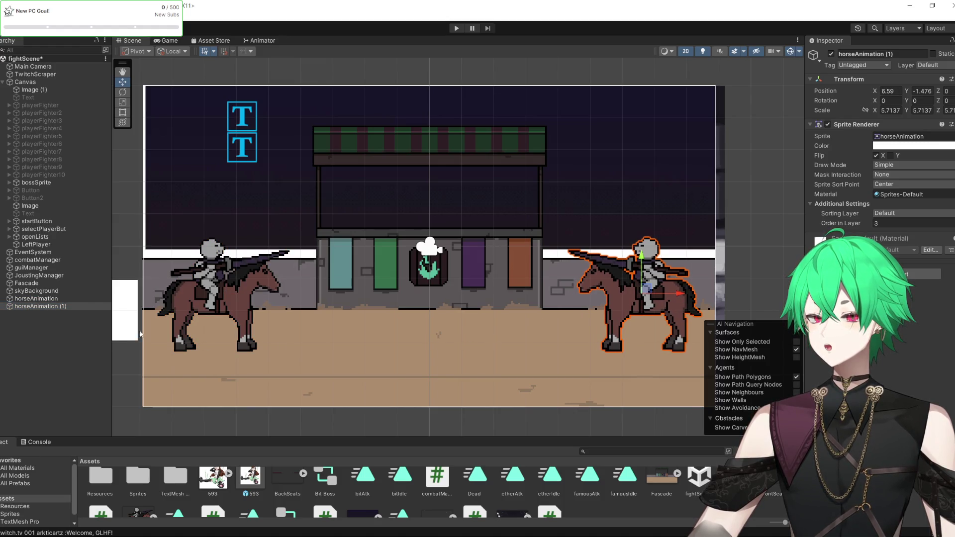
click(119, 366)
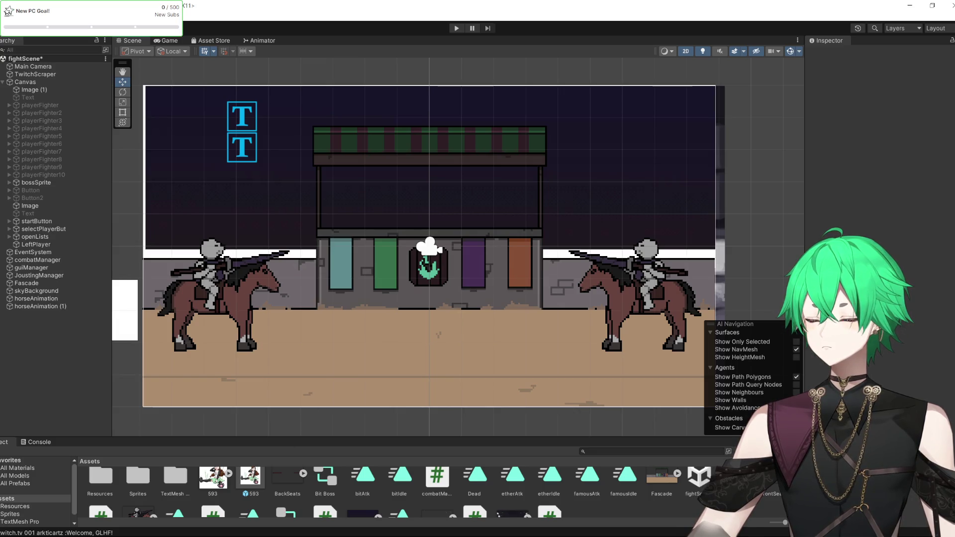
key(alt+Tab)
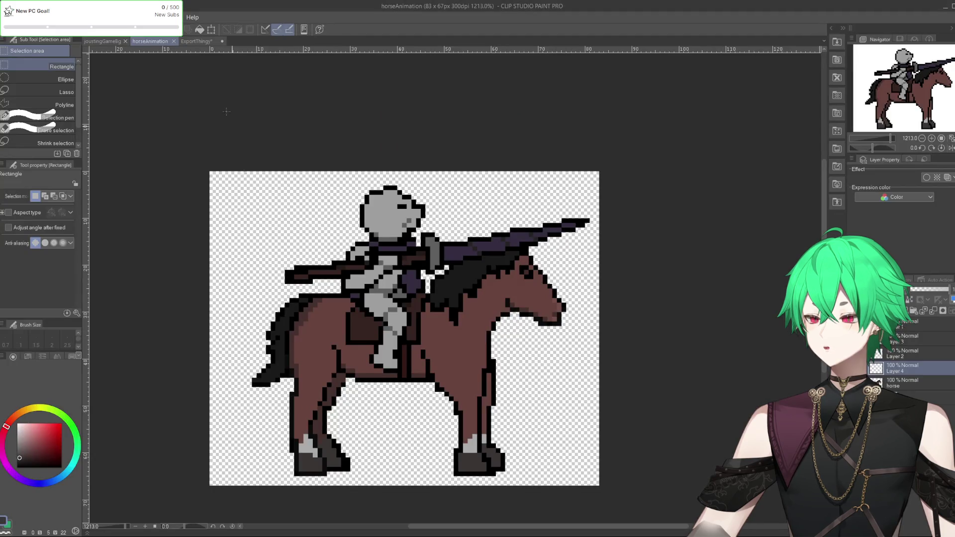
click(102, 42)
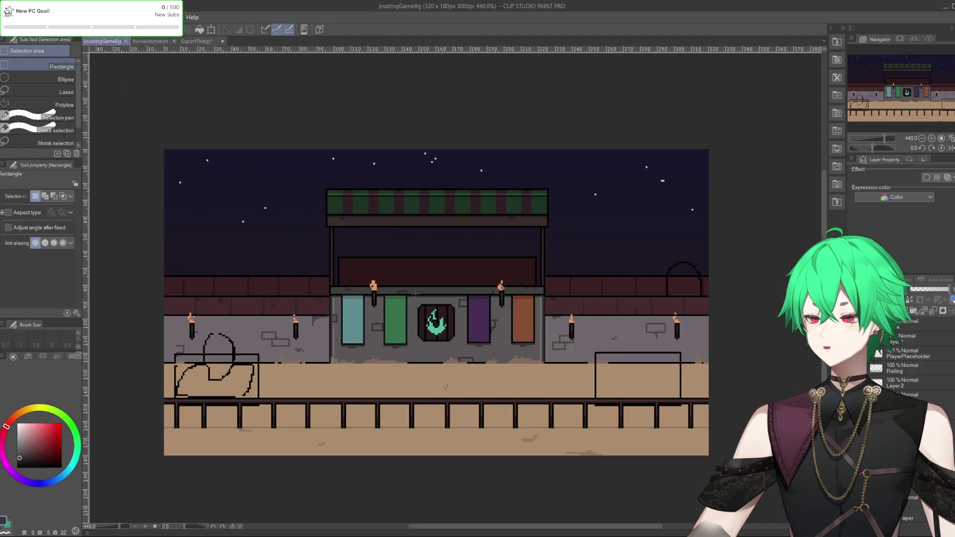
scroll(416, 297, up, 1)
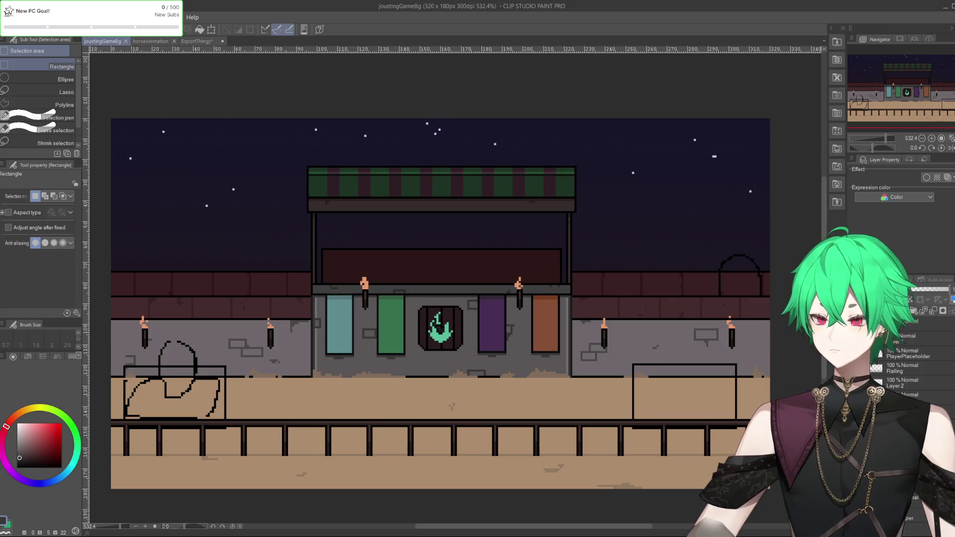
key(alt+Tab)
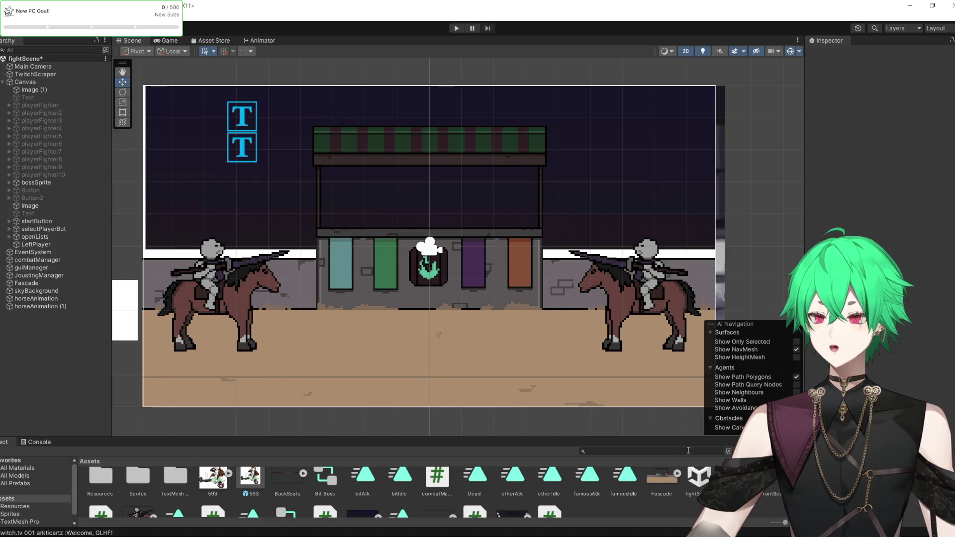
click(620, 300)
scroll(452, 489, down, 2)
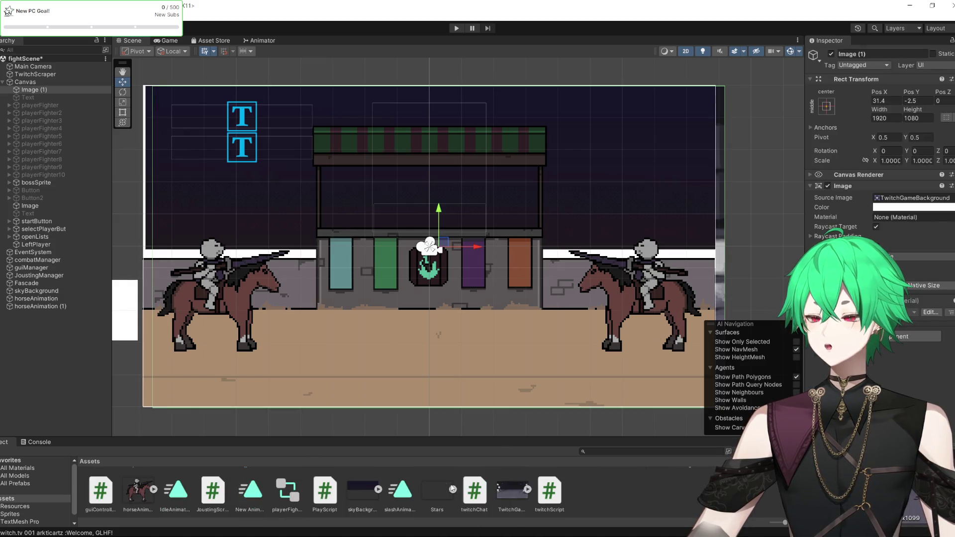
click(144, 494)
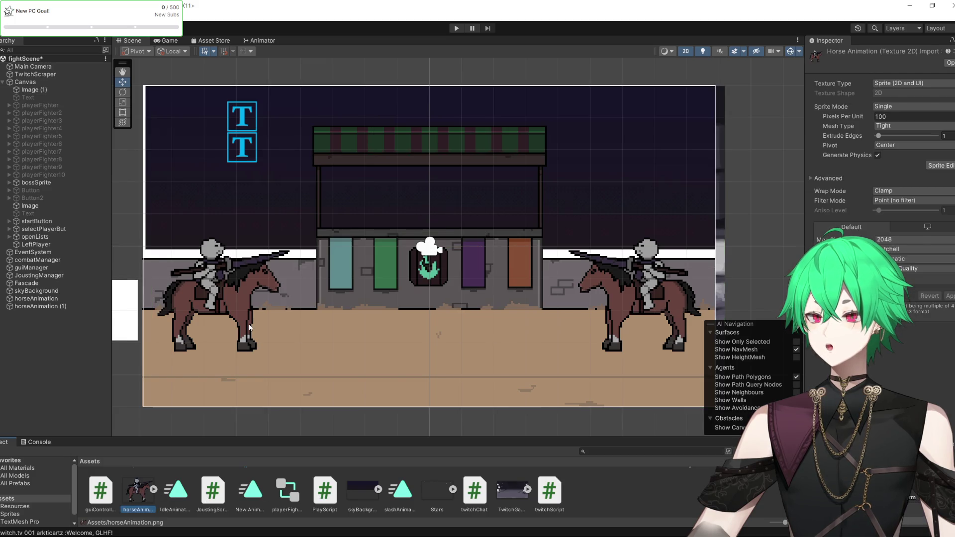
Switch the horseAnimation texture to Bilinear filtering, apply, and zoom in to compare.
click(897, 200)
click(899, 221)
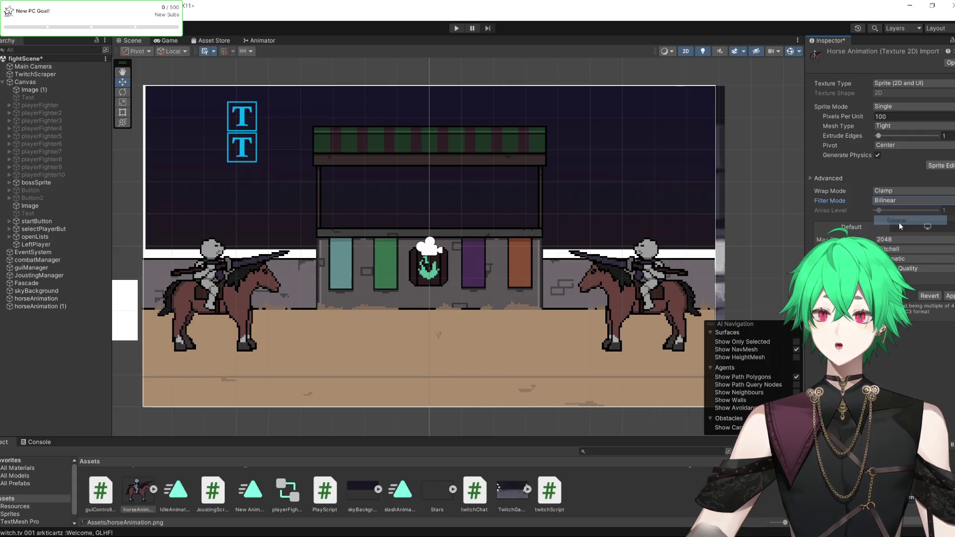
click(949, 296)
scroll(637, 303, up, 3)
scroll(657, 301, up, 3)
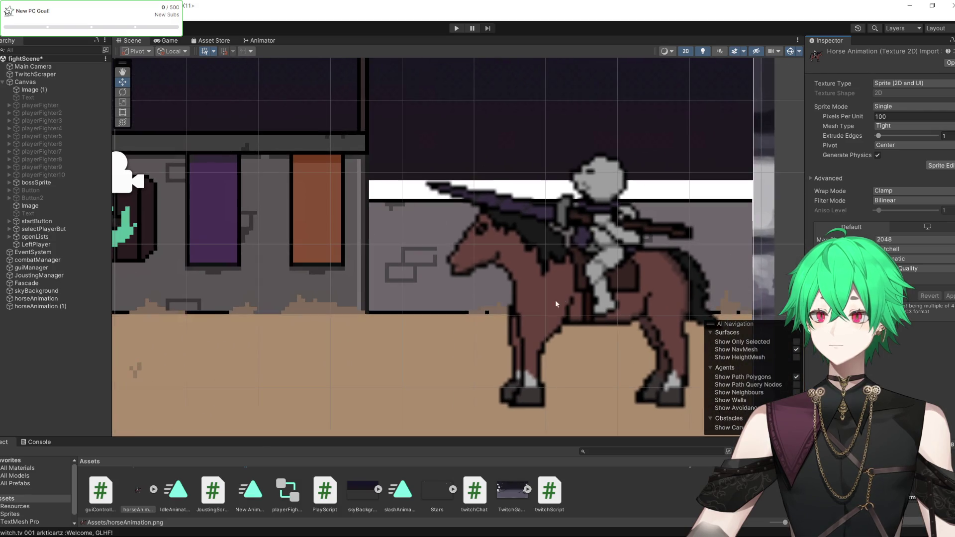
scroll(555, 300, up, 1)
scroll(262, 423, down, 1)
scroll(542, 396, up, 1)
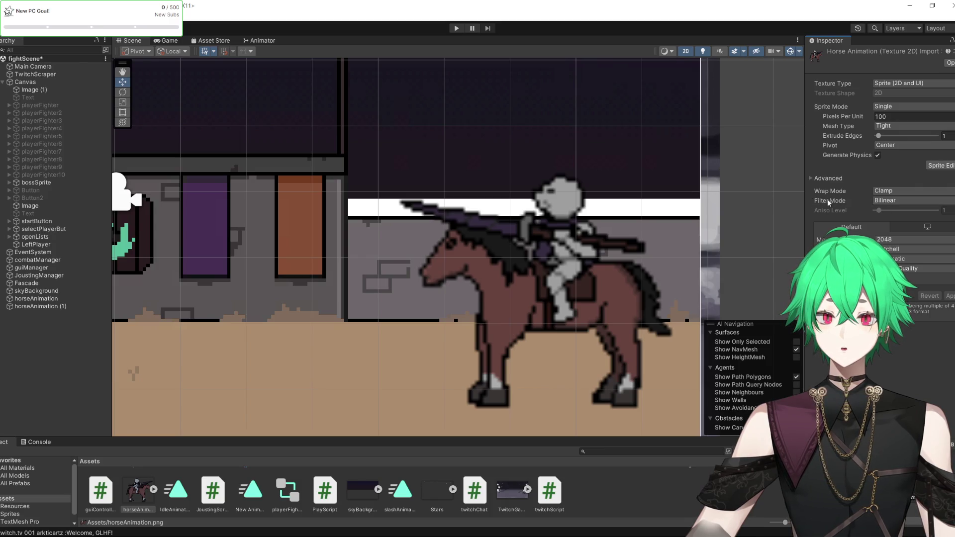
Return the horseAnimation Filter Mode to Point (no filter).
click(890, 200)
click(890, 209)
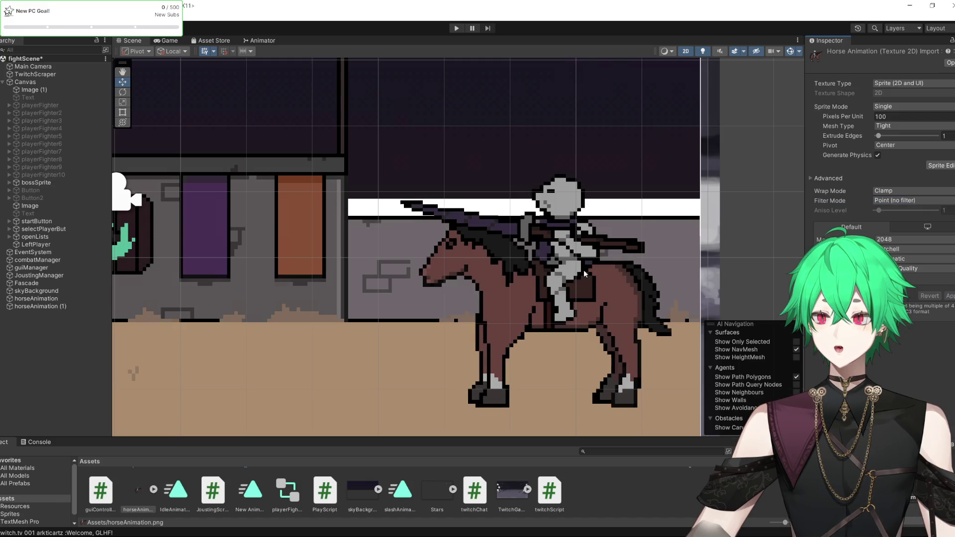
scroll(583, 270, down, 8)
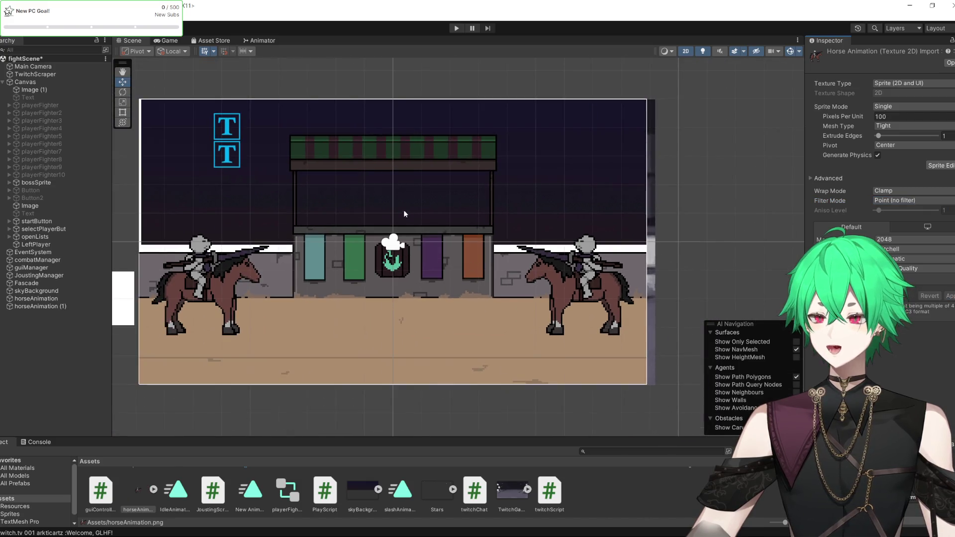
Zoom the Scene view in and out to review both knights, then switch to Clip Studio Paint.
scroll(404, 214, up, 4)
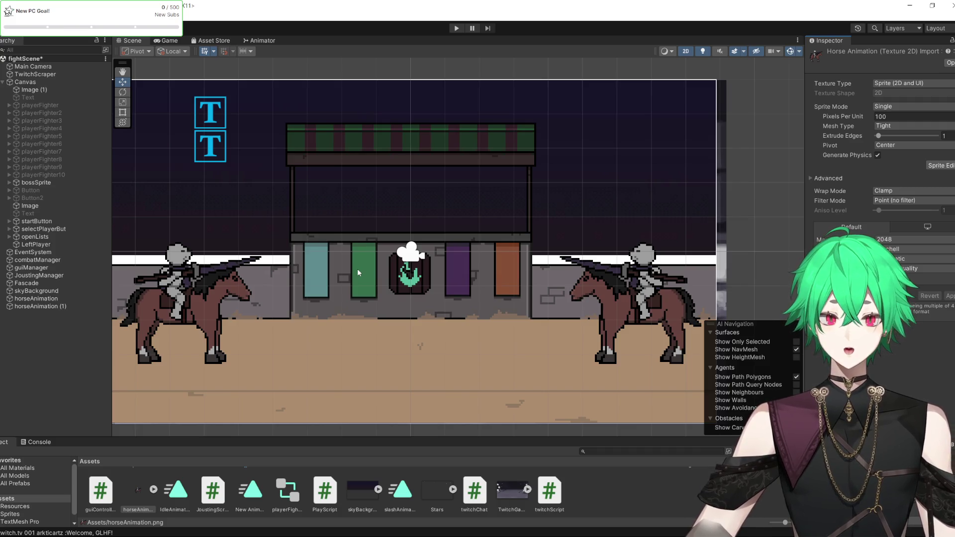
scroll(358, 272, down, 3)
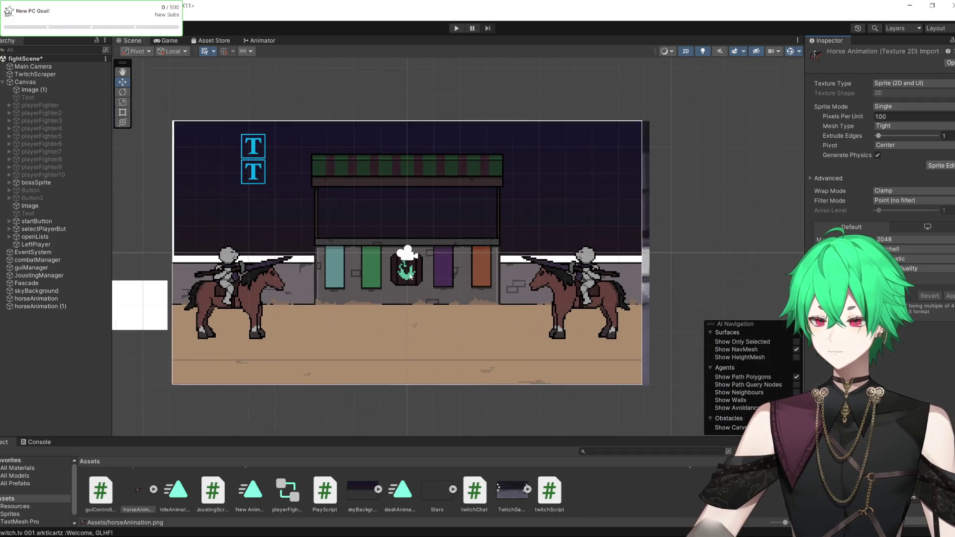
scroll(377, 273, up, 1)
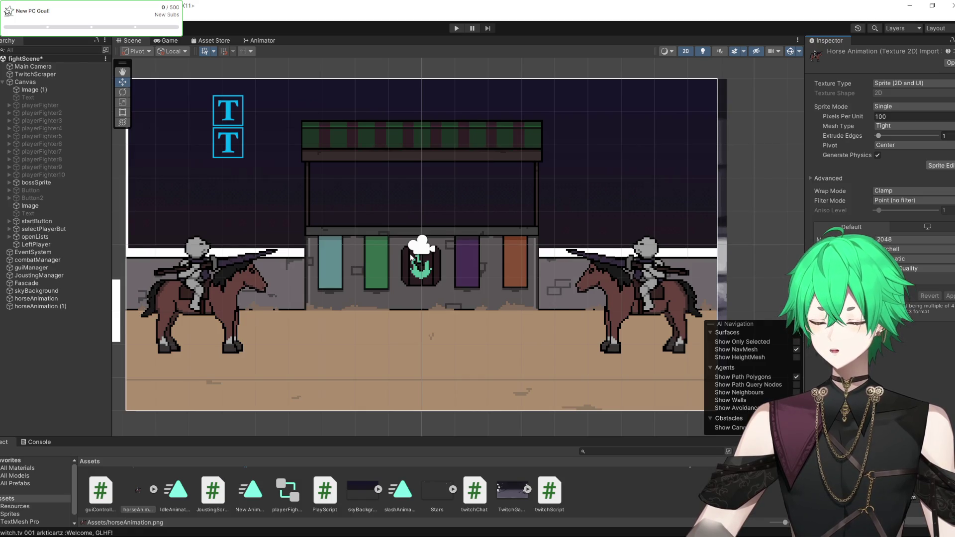
scroll(380, 190, down, 2)
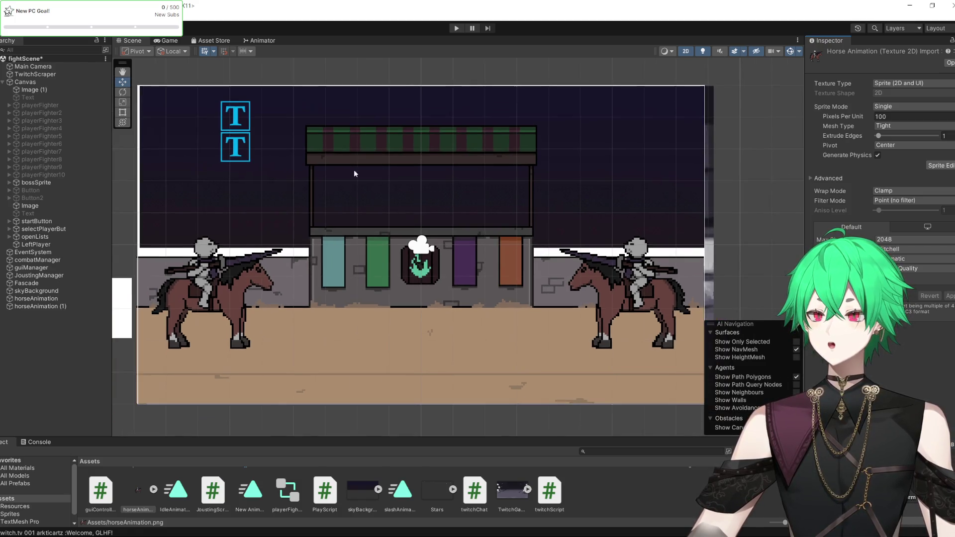
scroll(306, 197, up, 1)
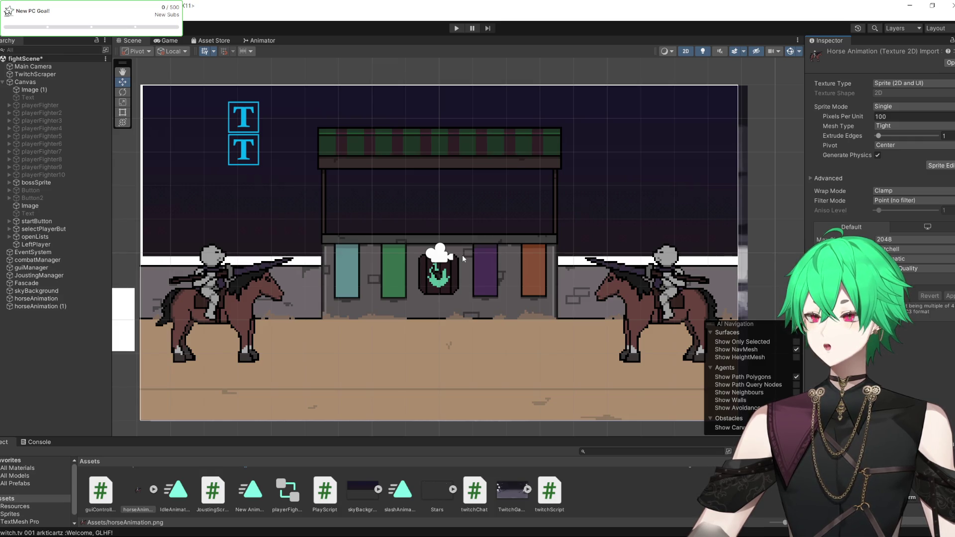
scroll(404, 243, up, 2)
scroll(365, 216, up, 1)
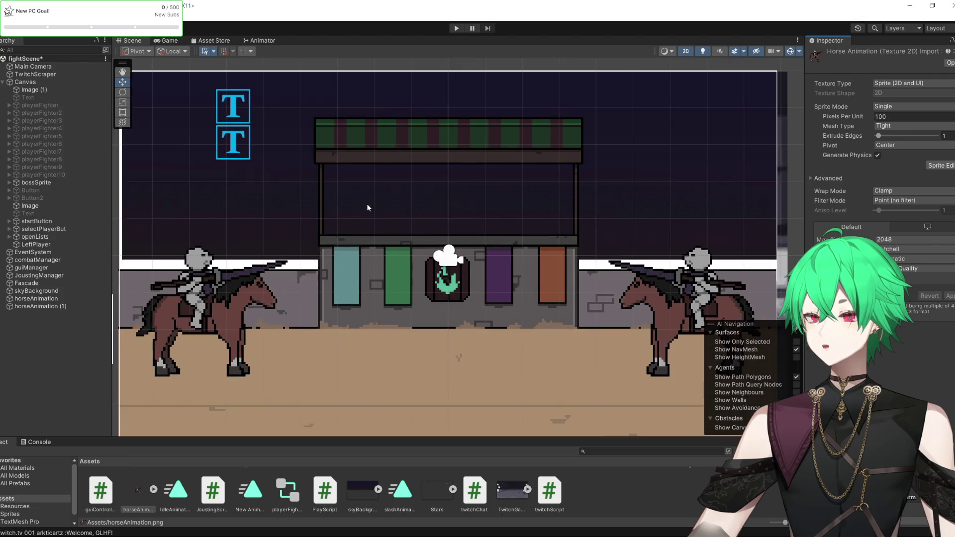
key(alt+Tab)
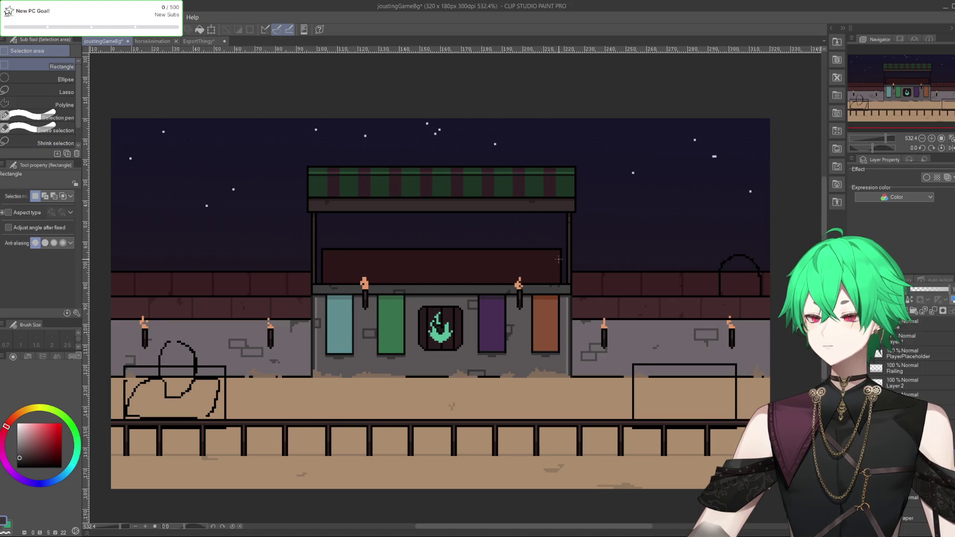
Delete the selected layer copies in ExportThingy, confirm, and move to the joustingGameBg canvas.
click(150, 43)
click(196, 41)
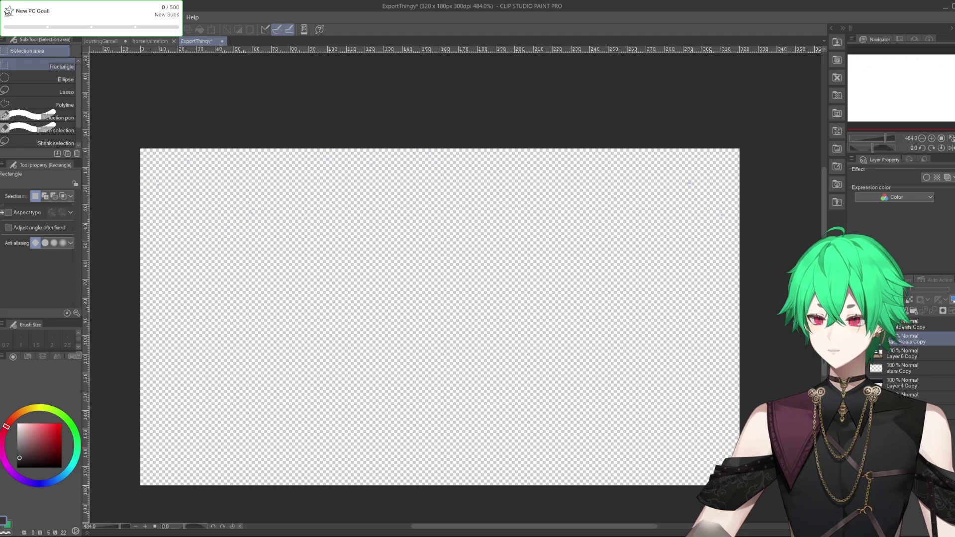
click(940, 318)
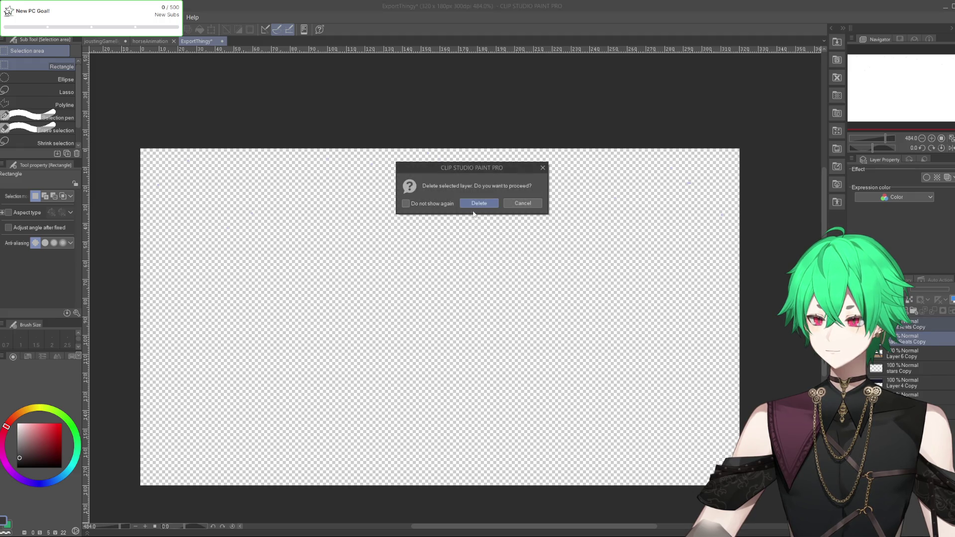
click(477, 204)
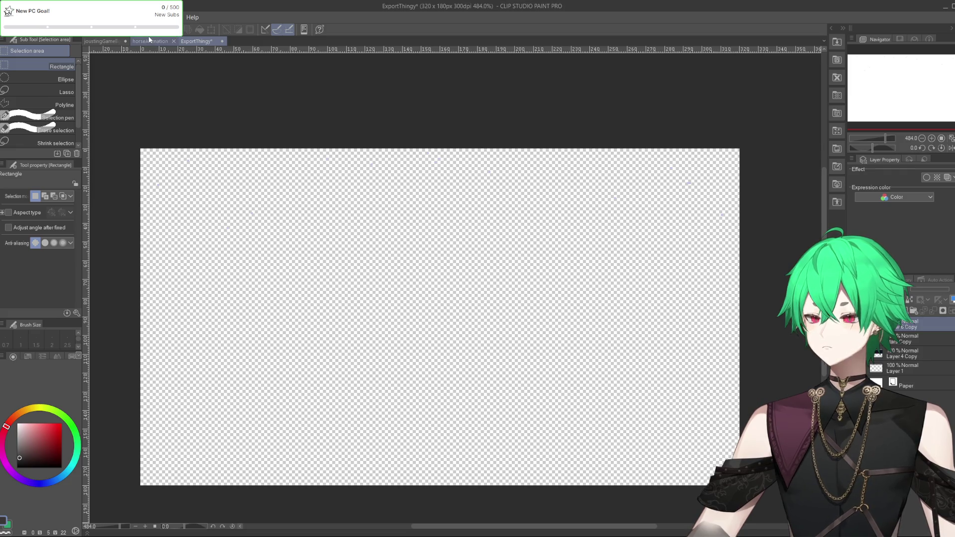
key(ctrl+shift+Tab)
key(ctrl+shift+Tab)
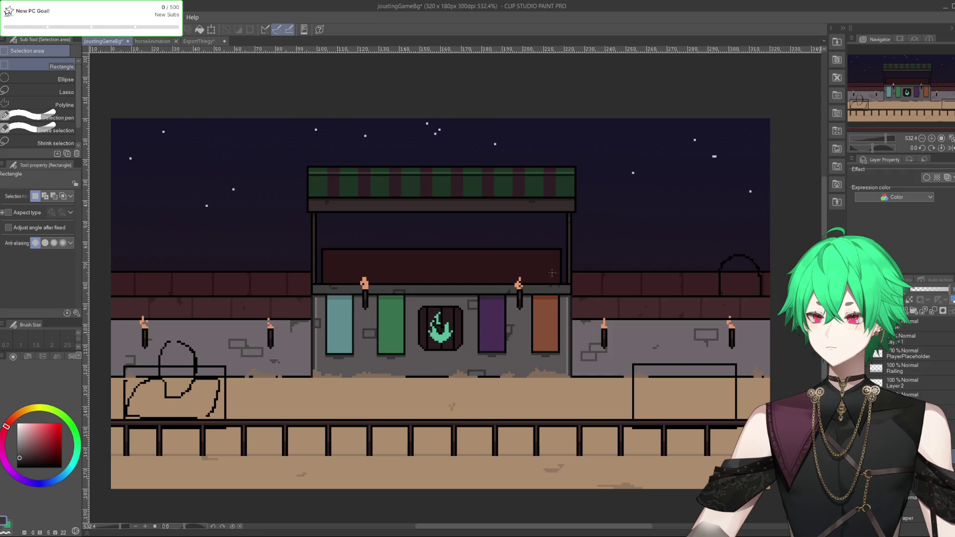
Select the right brick wall section and test erasing and restoring its brick rows.
mouse_move(558, 288)
mouse_down()
mouse_move(740, 344)
mouse_move(769, 343)
mouse_up()
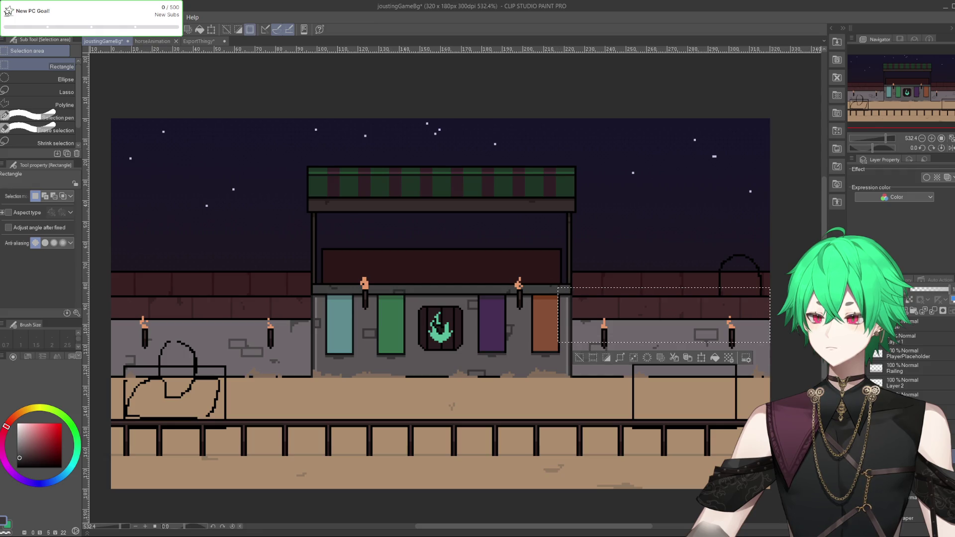
key(ctrl+d)
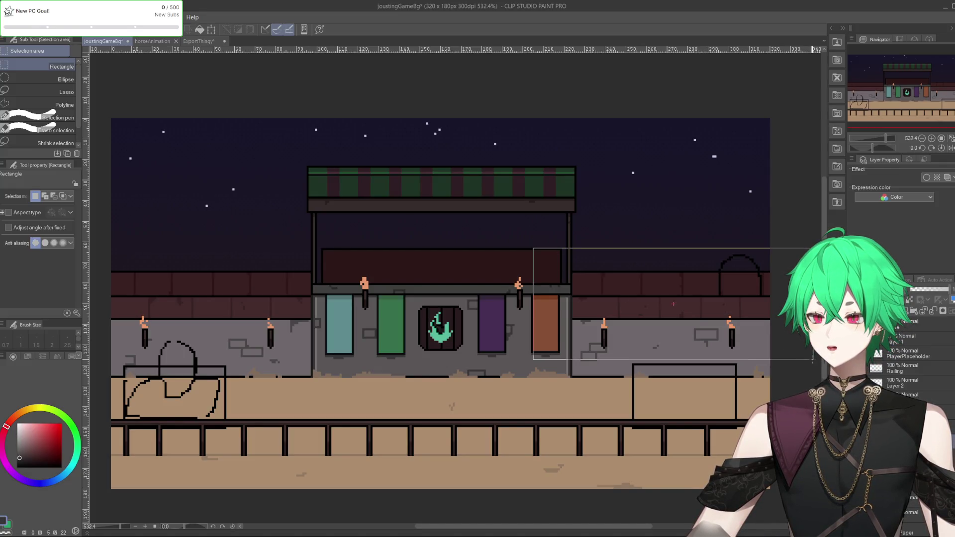
drag(813, 358, 813, 358)
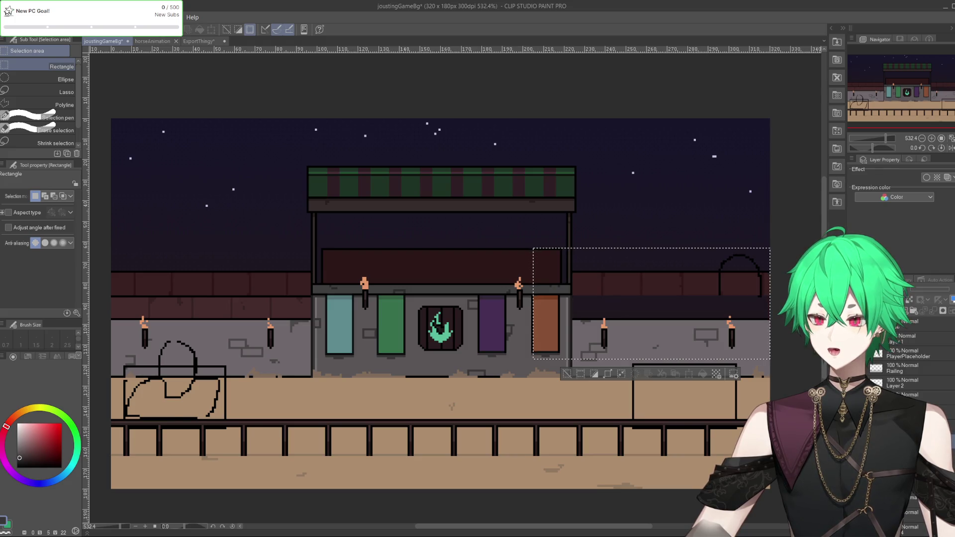
key(Delete)
key(ctrl+z)
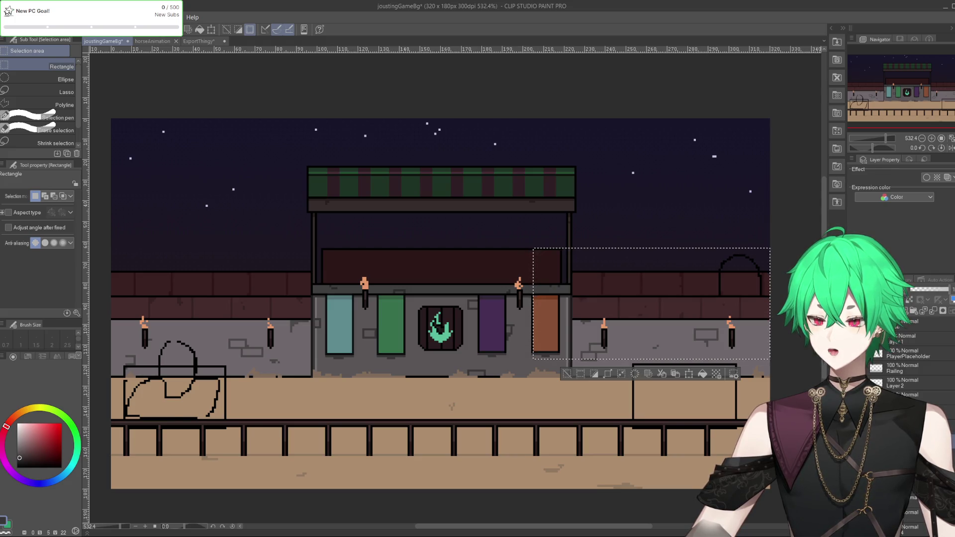
key(ctrl+z)
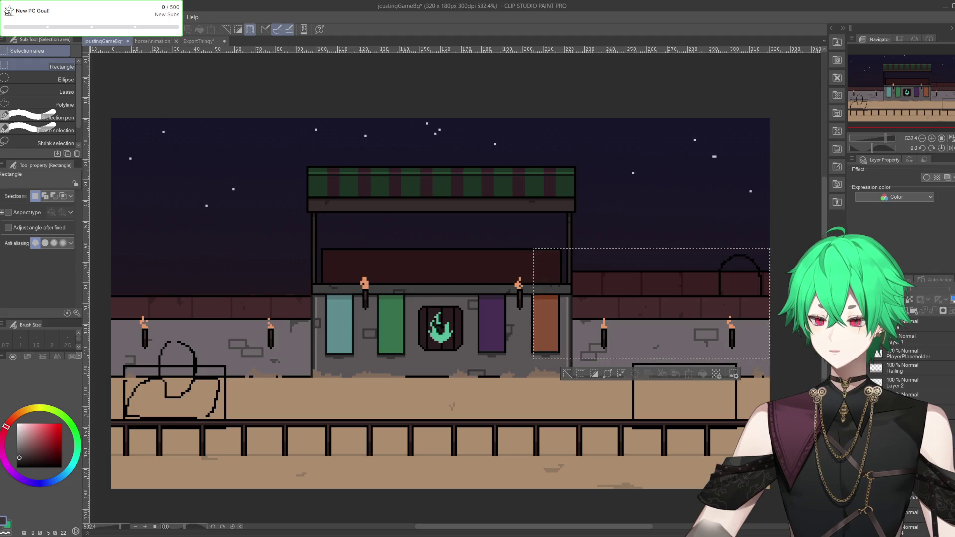
key(ctrl+y)
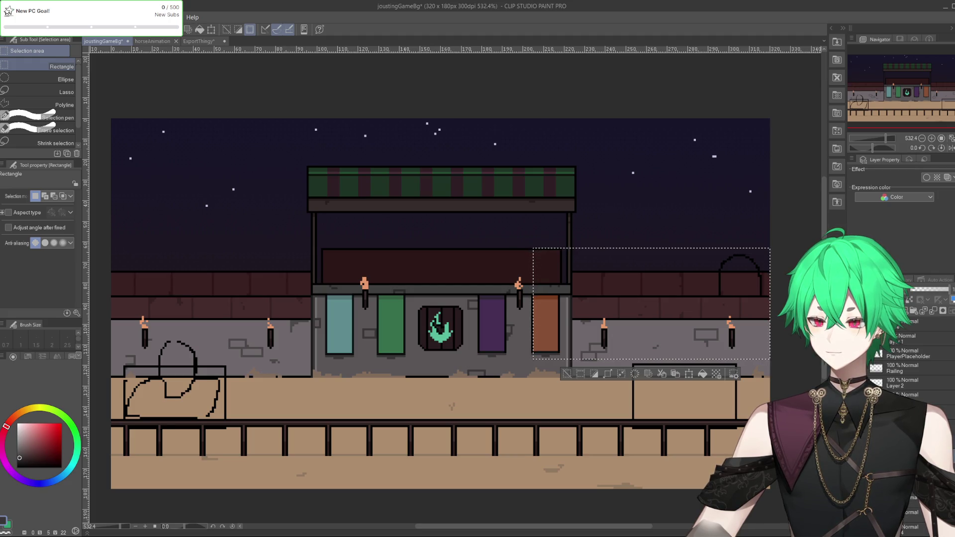
key(ctrl+z)
key(ctrl+y)
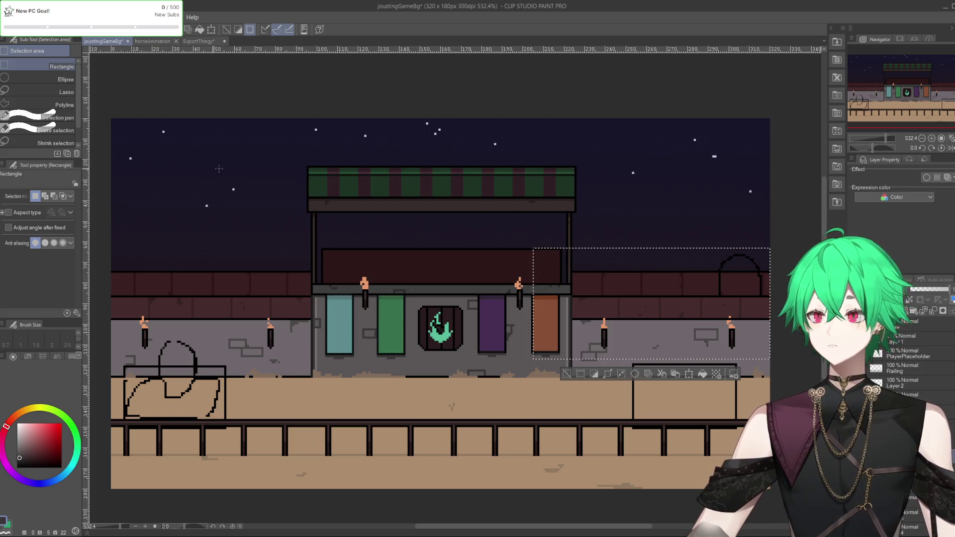
Deselect, save joustingGameBg via File > Save, and return to Unity.
click(170, 141)
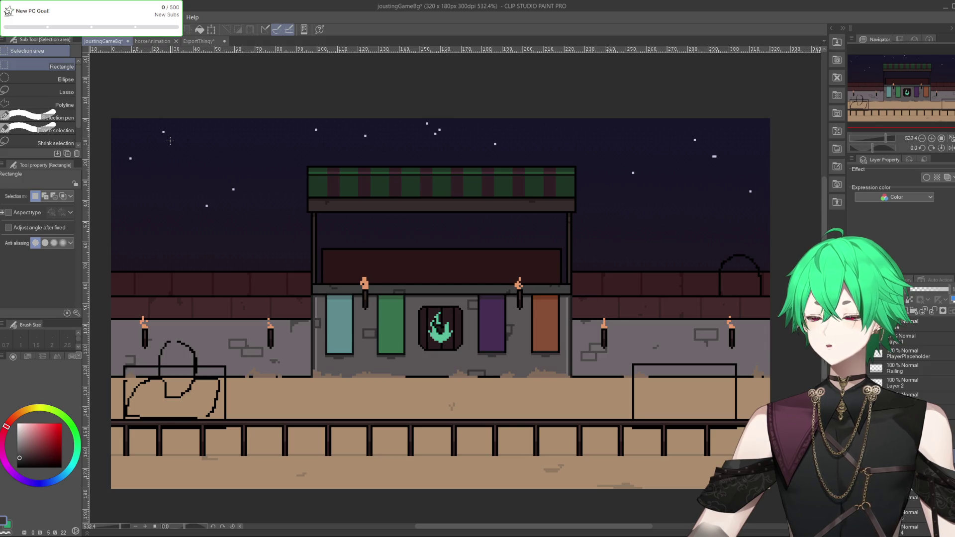
click(7, 17)
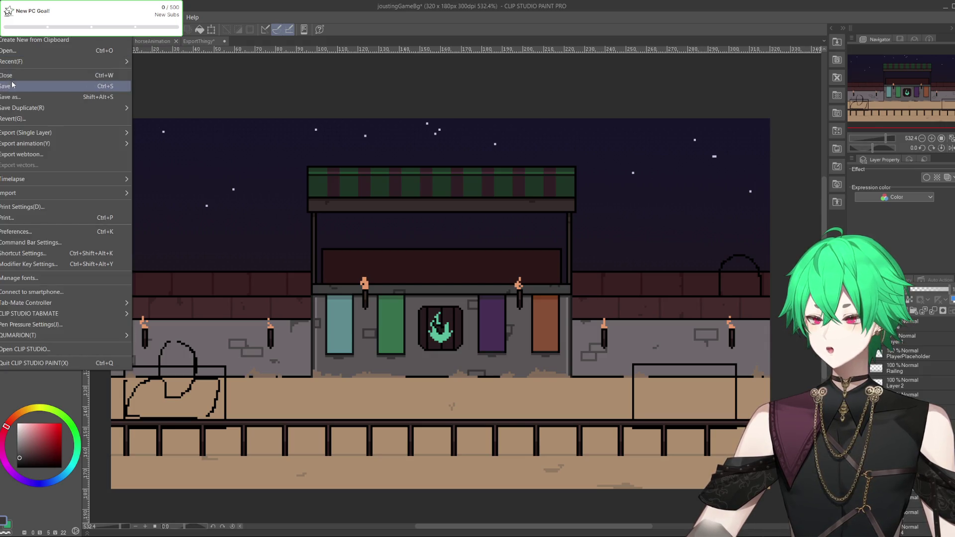
click(9, 86)
key(alt+Tab)
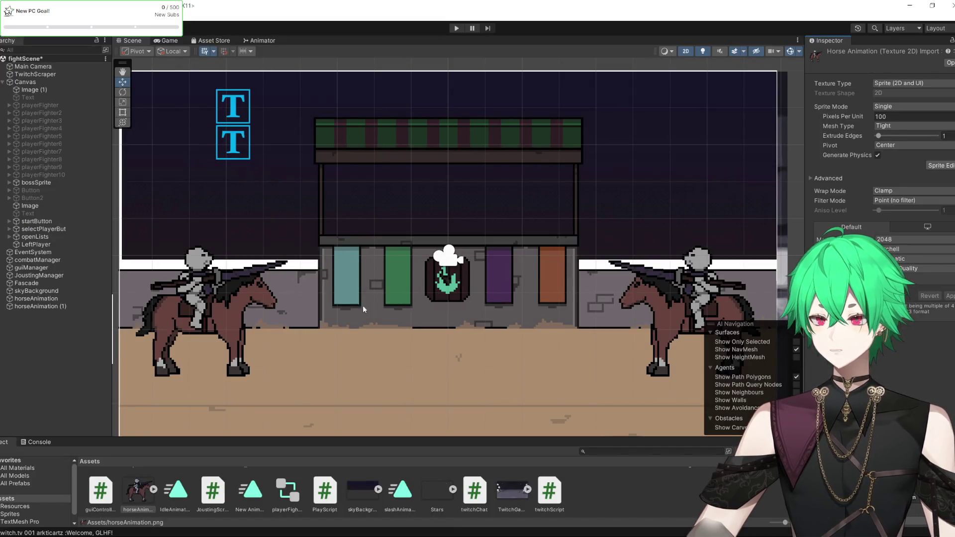
scroll(351, 279, down, 1)
scroll(350, 278, down, 1)
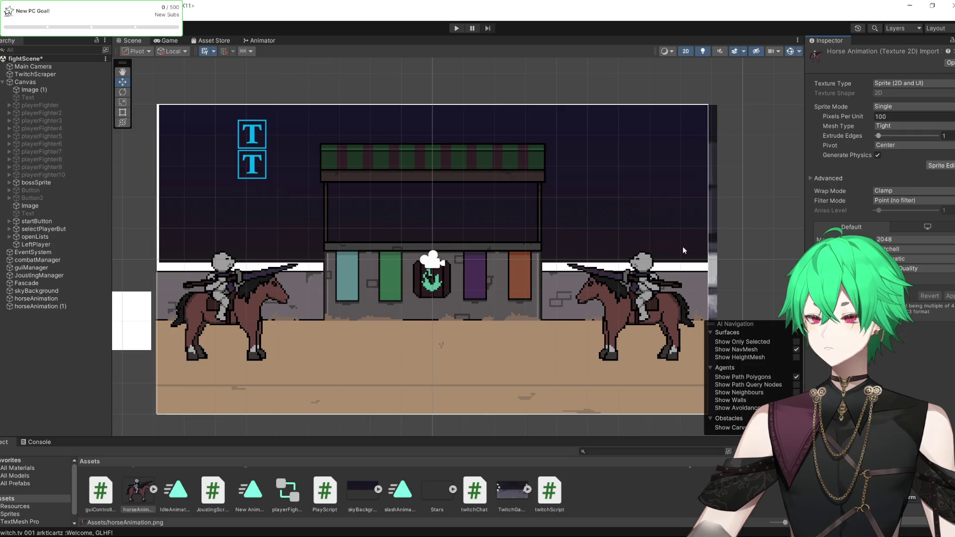
click(733, 251)
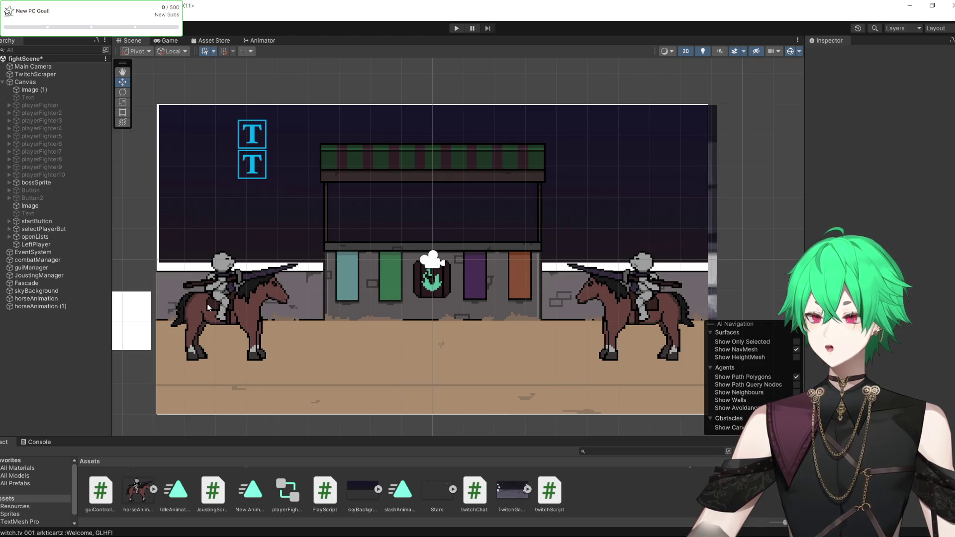
scroll(210, 303, up, 5)
scroll(214, 303, down, 5)
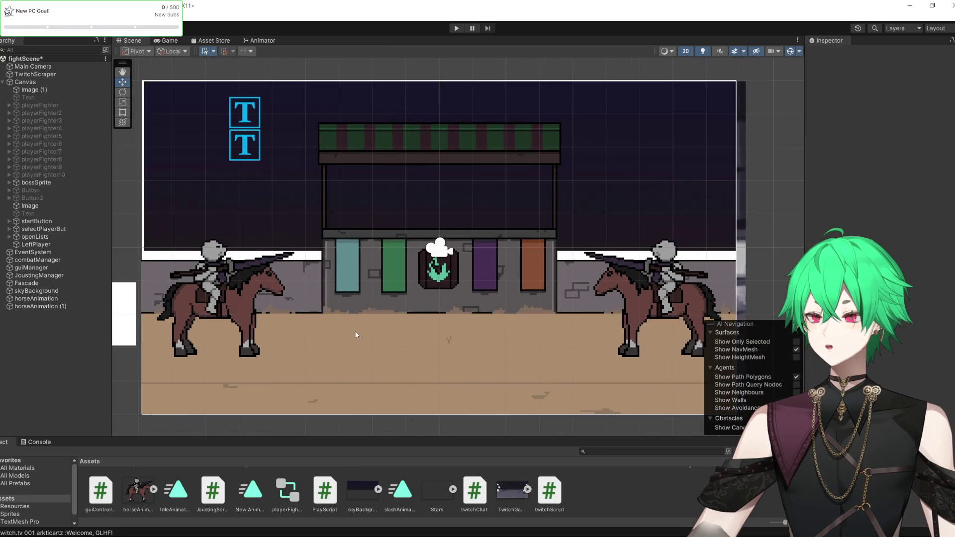
scroll(355, 333, down, 2)
click(257, 305)
scroll(258, 309, up, 1)
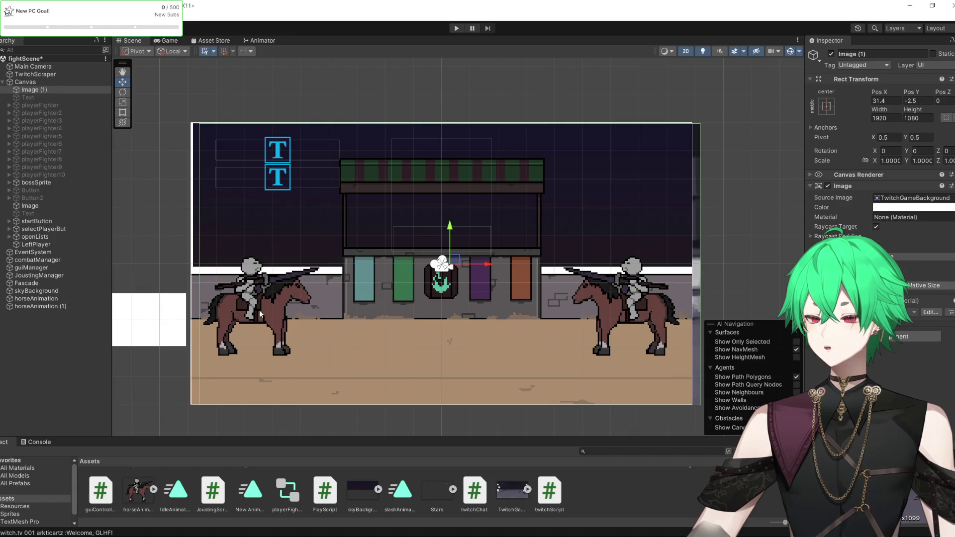
click(260, 313)
click(261, 315)
scroll(174, 305, up, 2)
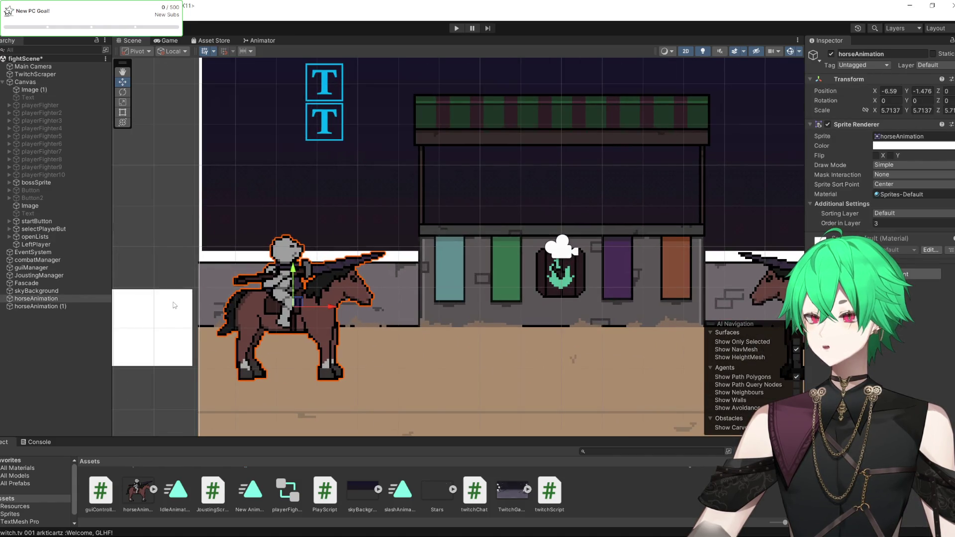
scroll(298, 253, up, 1)
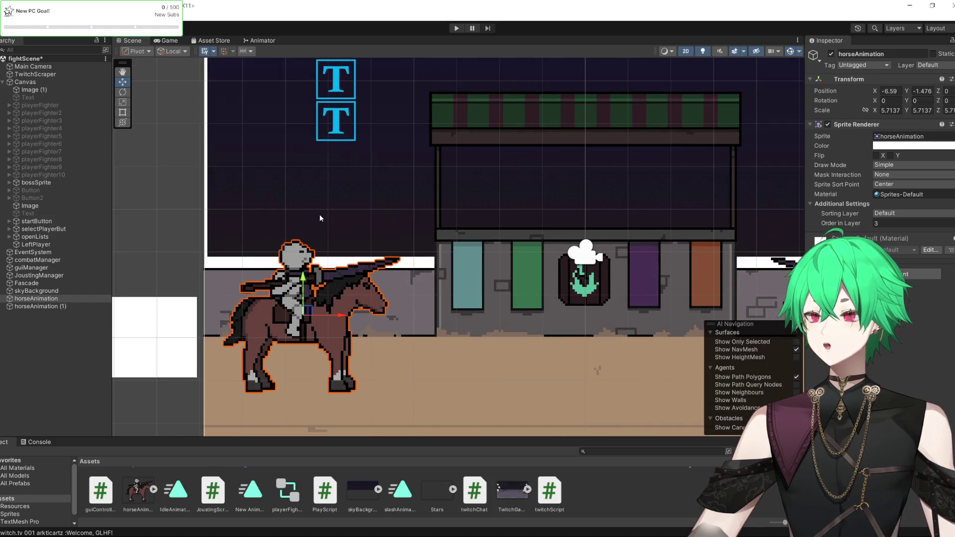
scroll(268, 224, down, 2)
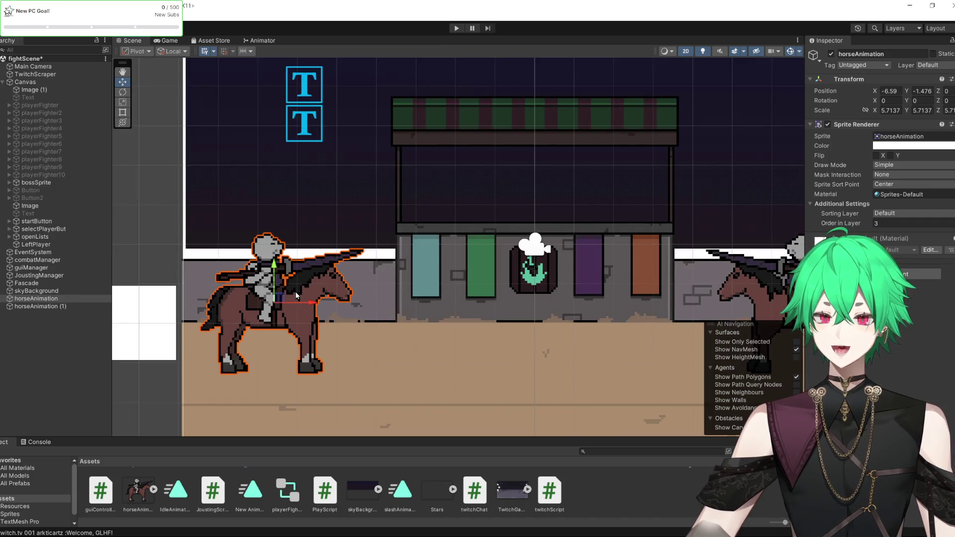
scroll(248, 273, down, 3)
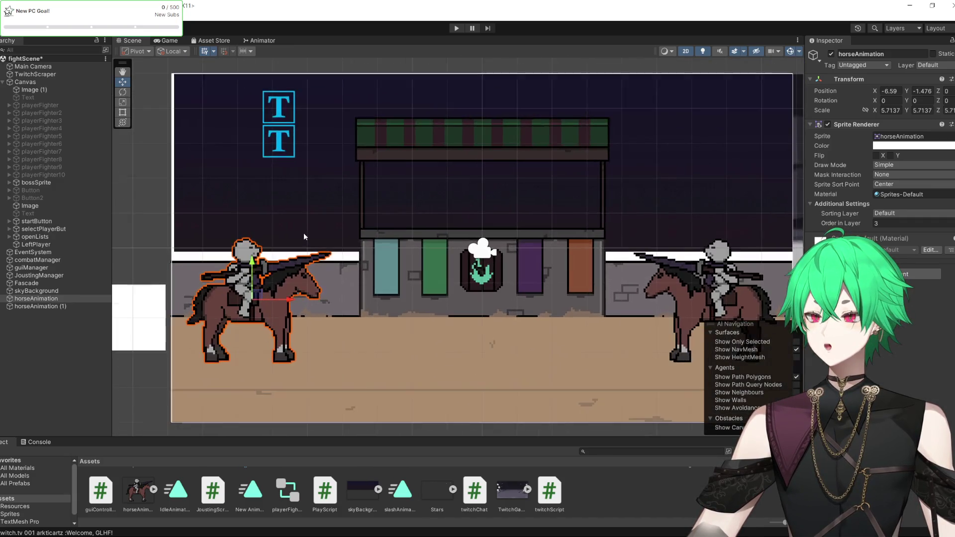
scroll(288, 194, down, 2)
scroll(537, 210, up, 2)
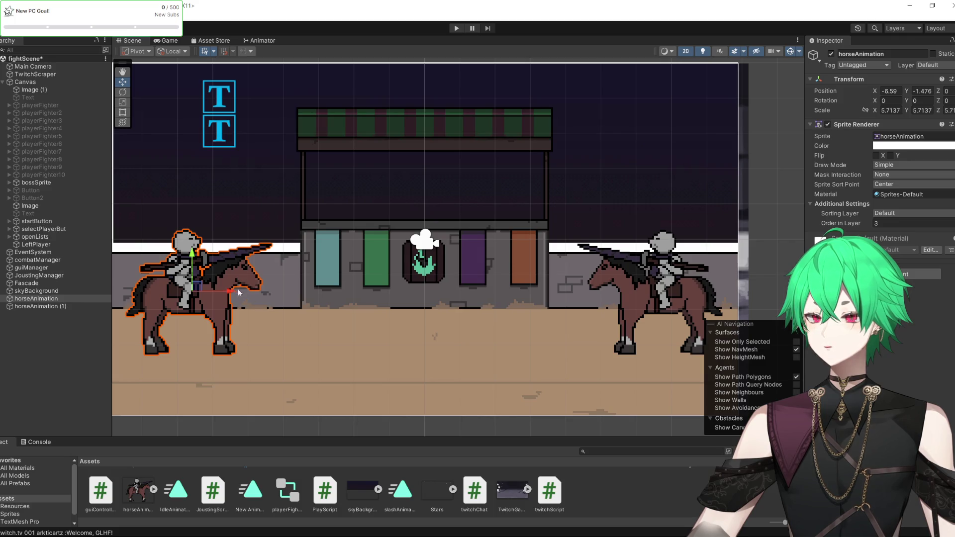
scroll(239, 293, down, 2)
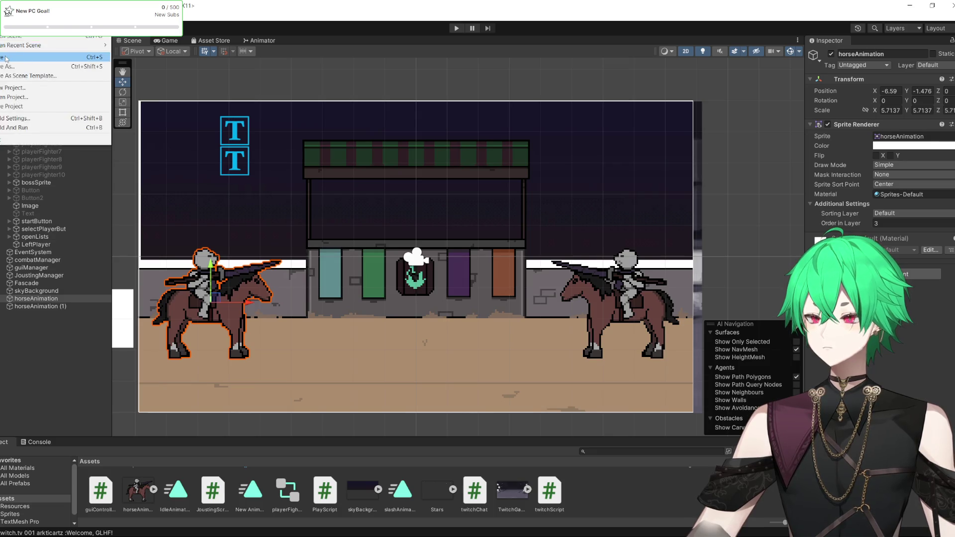
Save the fightScene with Ctrl+S and briefly zoom the Scene view.
key(ctrl+s)
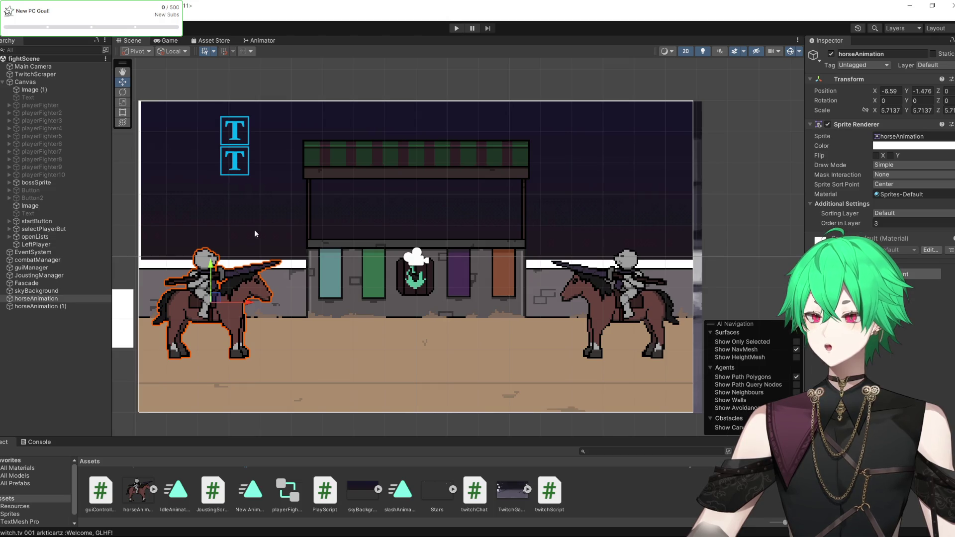
scroll(463, 321, down, 2)
scroll(393, 303, up, 2)
scroll(438, 308, down, 1)
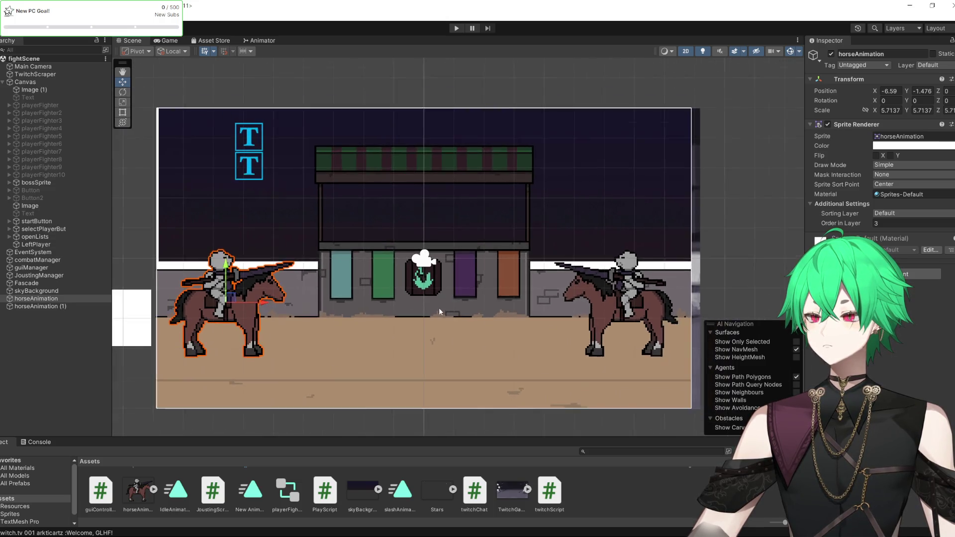
scroll(390, 304, up, 2)
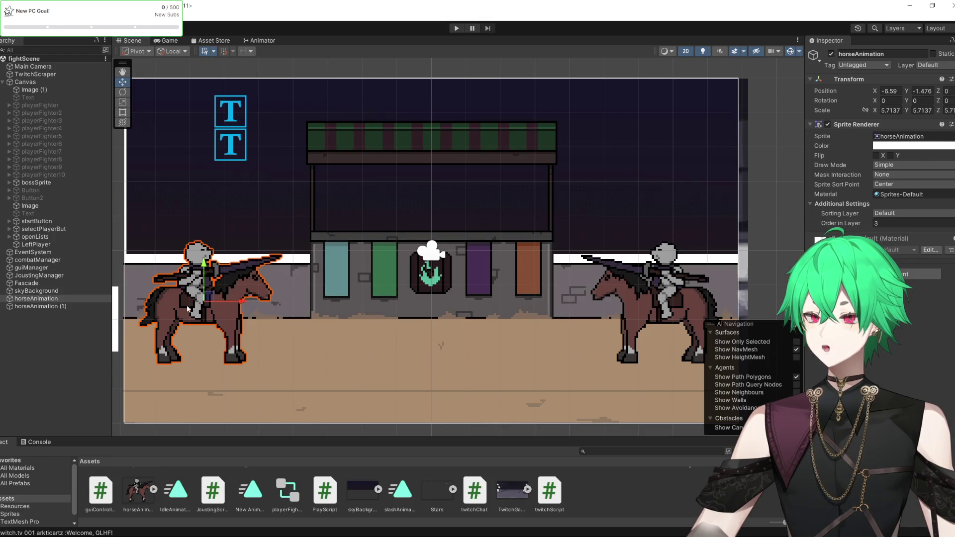
Nudge the left knight toward X -6.58, then minimize Unity to reveal Firefox.
scroll(311, 333, down, 2)
mouse_move(282, 317)
mouse_down()
mouse_move(154, 311)
mouse_move(281, 313)
mouse_up()
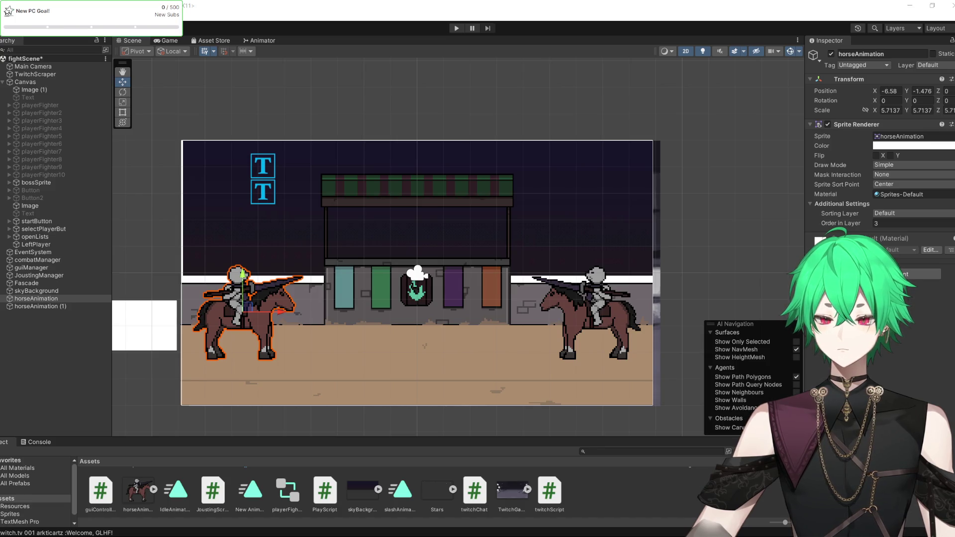
click(910, 6)
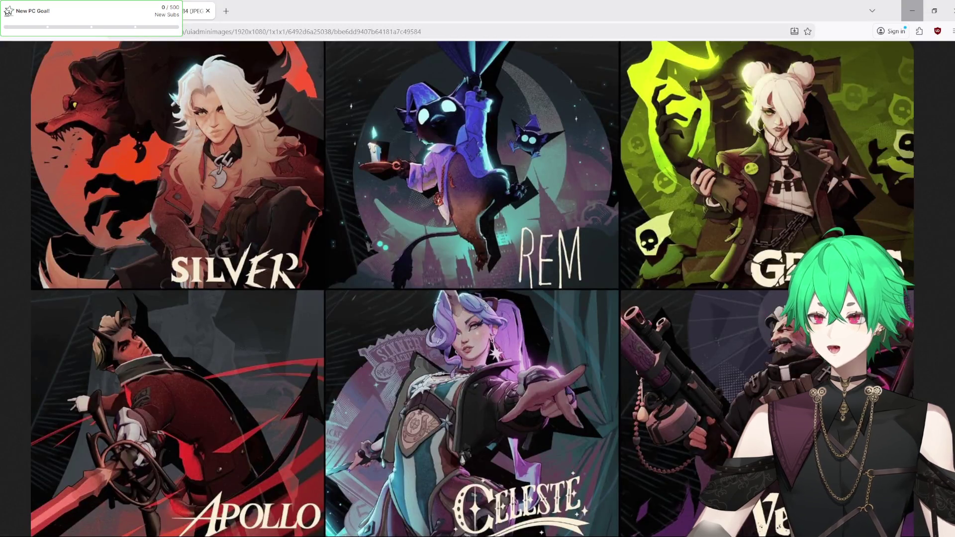
click(912, 10)
click(911, 10)
click(912, 10)
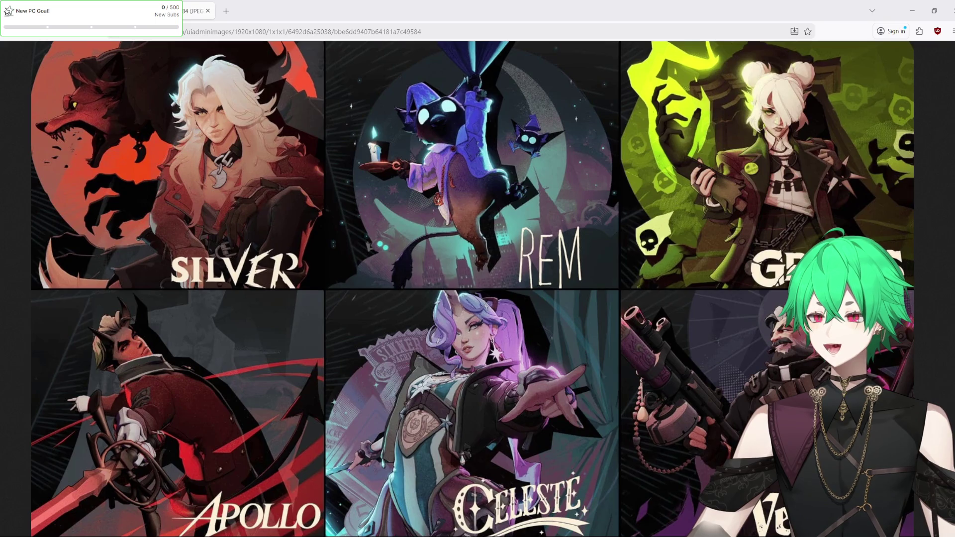
click(912, 10)
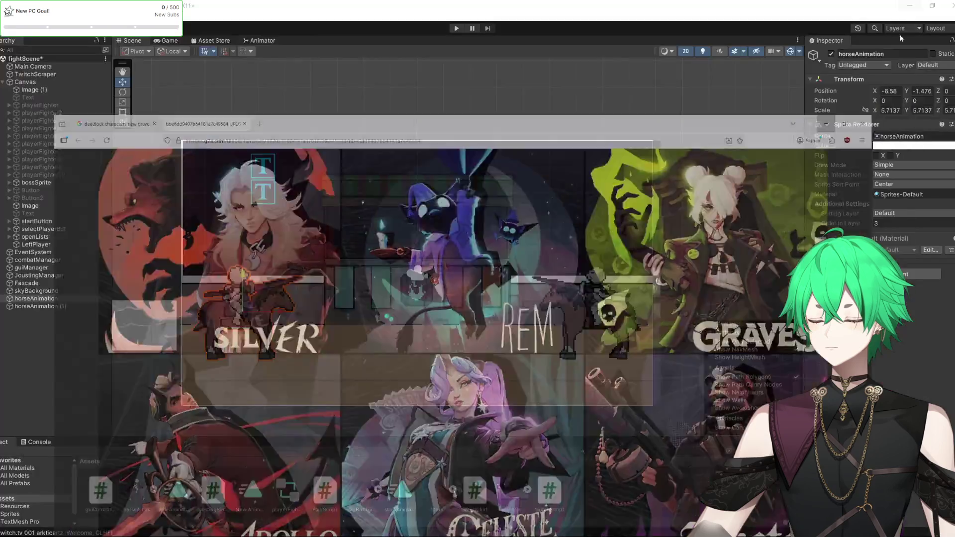
scroll(370, 270, up, 2)
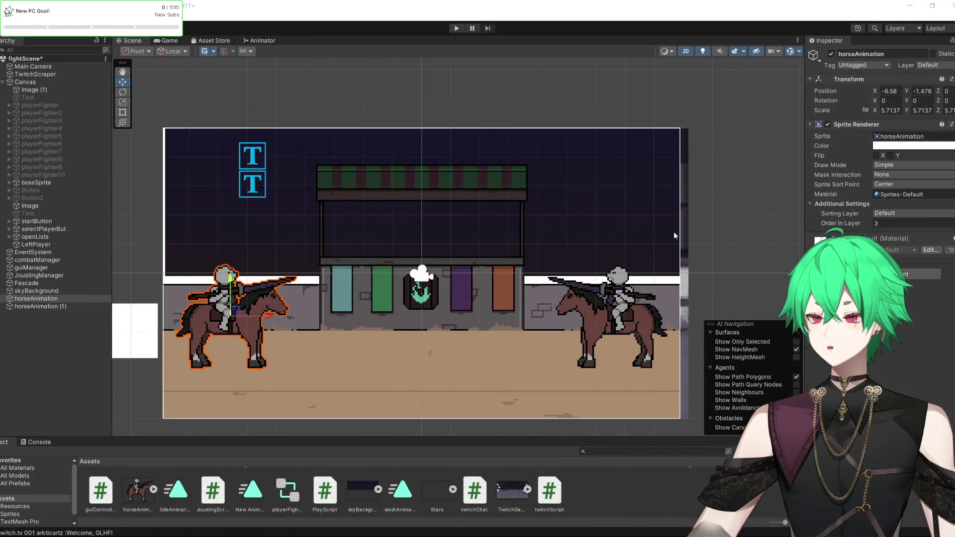
click(720, 243)
scroll(437, 297, up, 1)
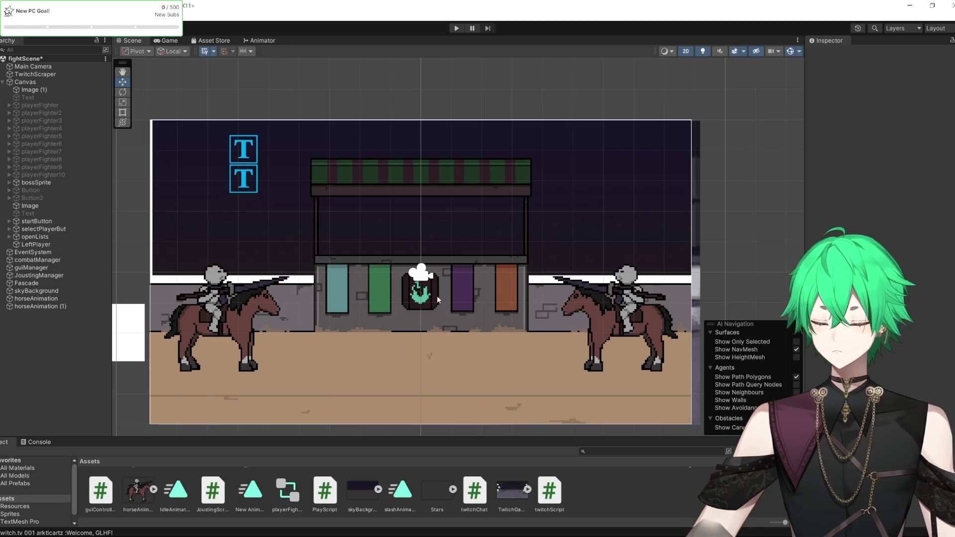
scroll(387, 315, down, 2)
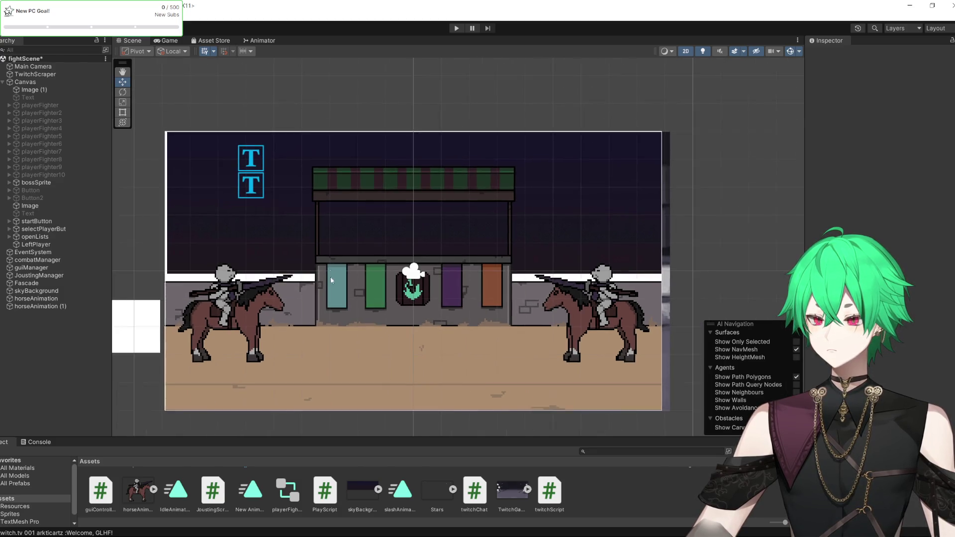
scroll(348, 318, up, 3)
click(201, 299)
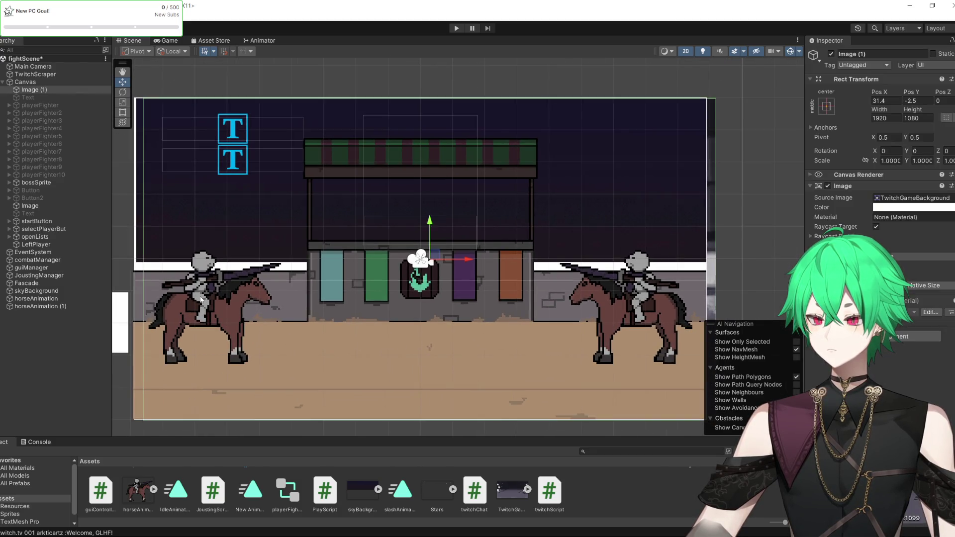
click(48, 306)
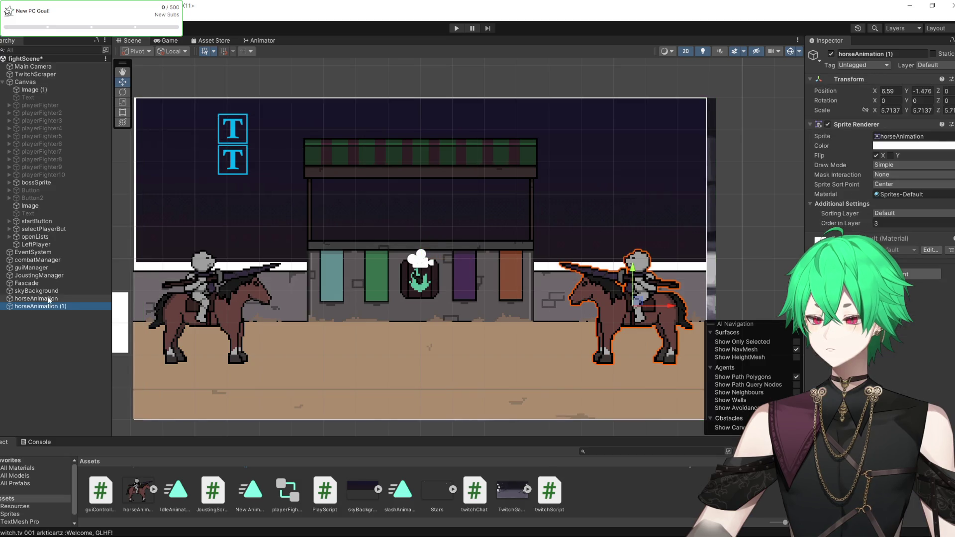
click(49, 299)
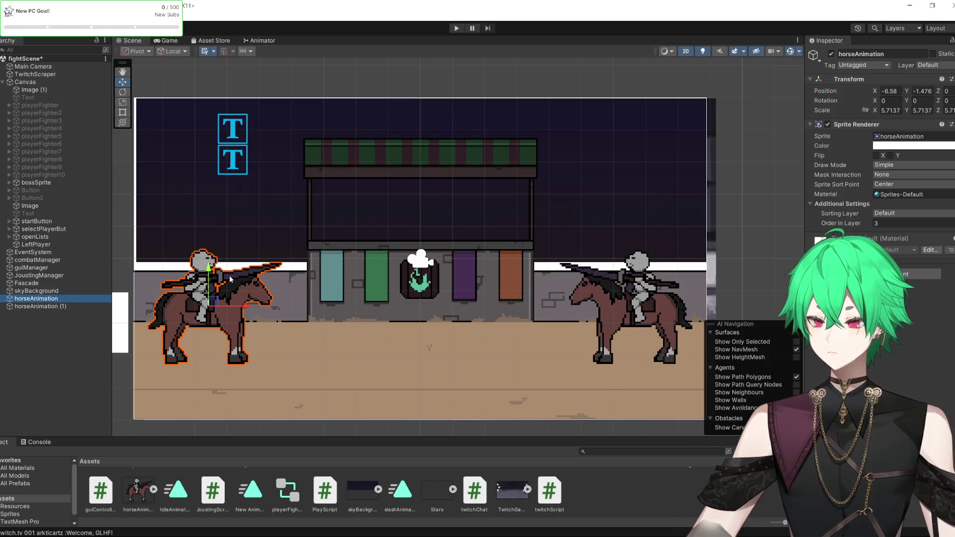
scroll(230, 279, up, 1)
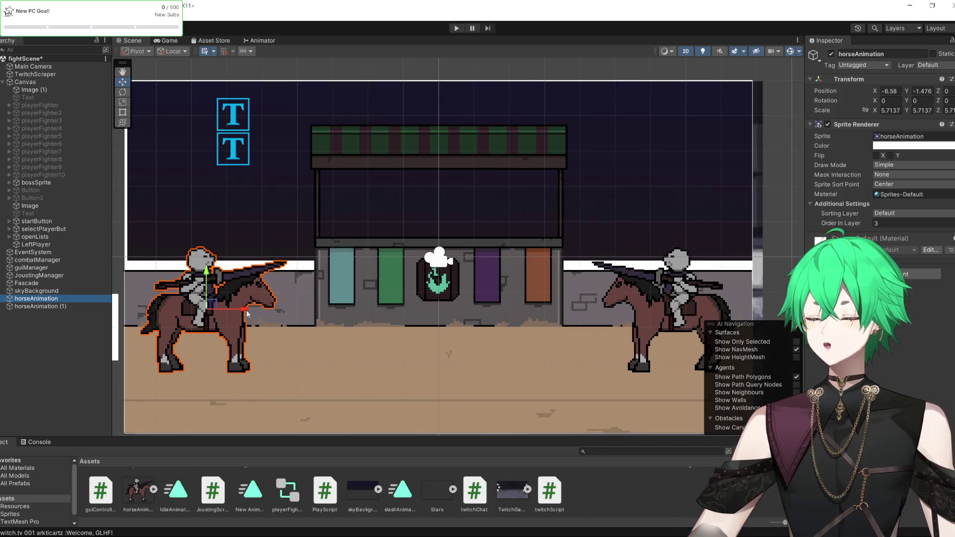
click(245, 310)
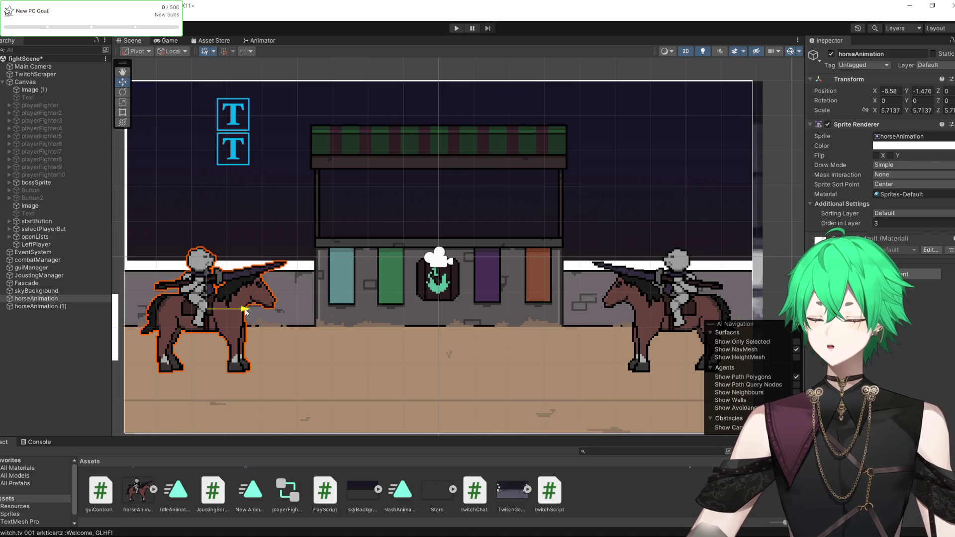
Drag the left and right horses along the X arrow toward the central stall.
drag(245, 311, 398, 312)
click(43, 306)
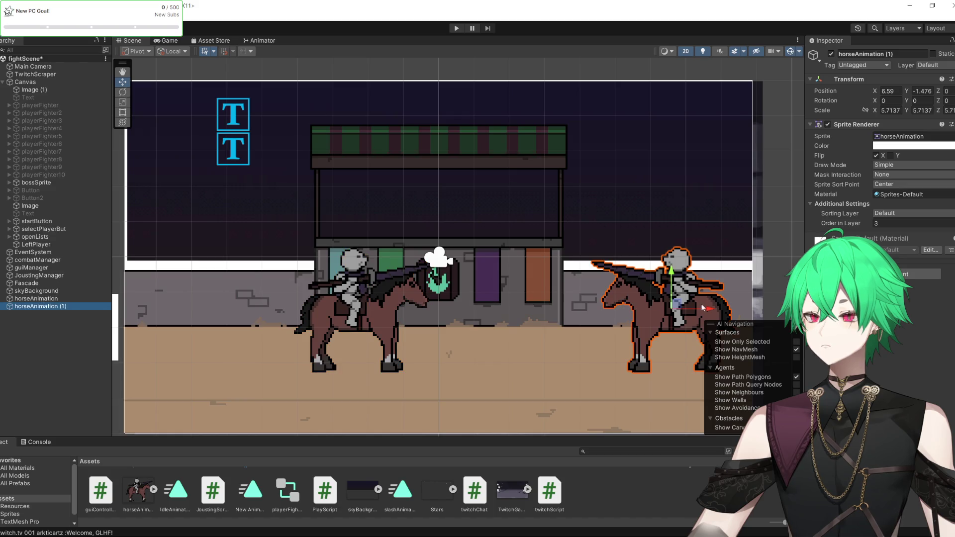
mouse_move(702, 309)
mouse_down()
mouse_move(564, 313)
mouse_move(688, 315)
mouse_up()
click(50, 298)
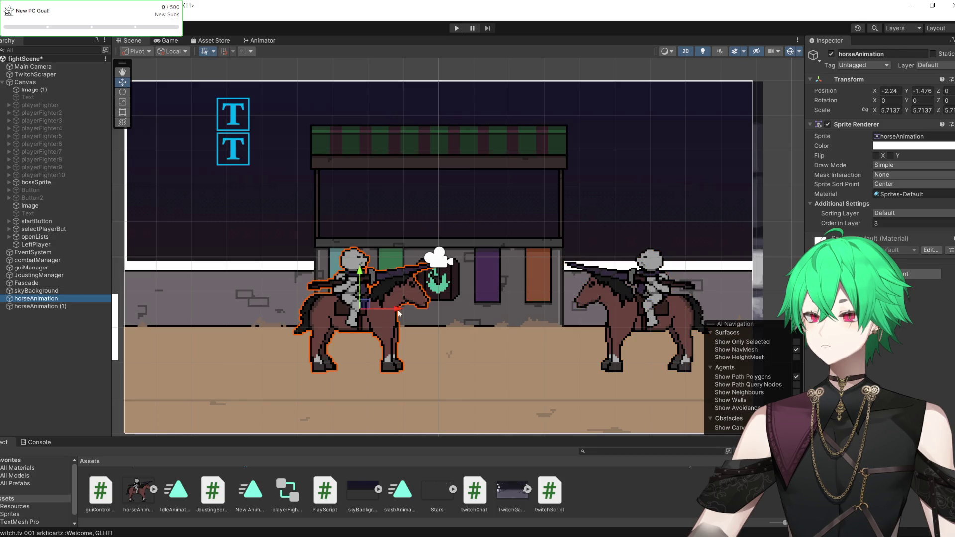
mouse_move(398, 313)
mouse_down()
mouse_move(114, 309)
mouse_move(348, 307)
mouse_move(291, 321)
mouse_move(100, 317)
mouse_move(368, 315)
mouse_move(340, 329)
mouse_up()
scroll(423, 268, up, 2)
scroll(418, 318, up, 2)
scroll(393, 314, up, 3)
Refine both horses' positions, leaving the left at X -3.836 and the mirrored right one at X 3.758.
click(51, 307)
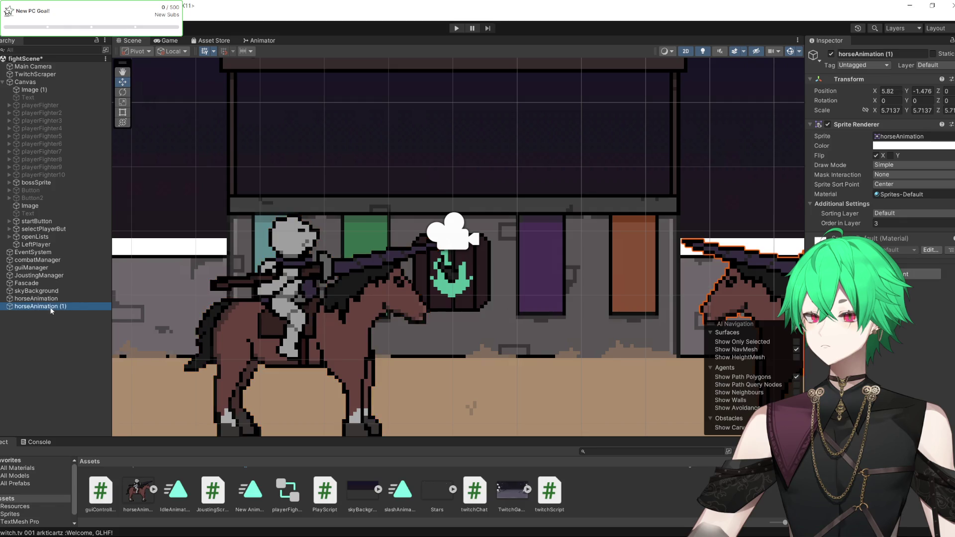
scroll(574, 312, down, 2)
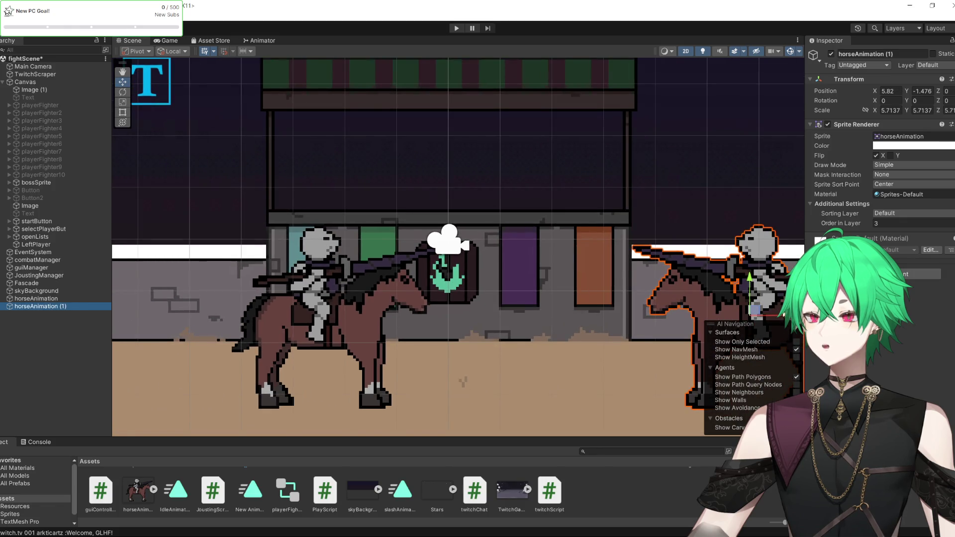
drag(726, 299, 638, 298)
click(60, 300)
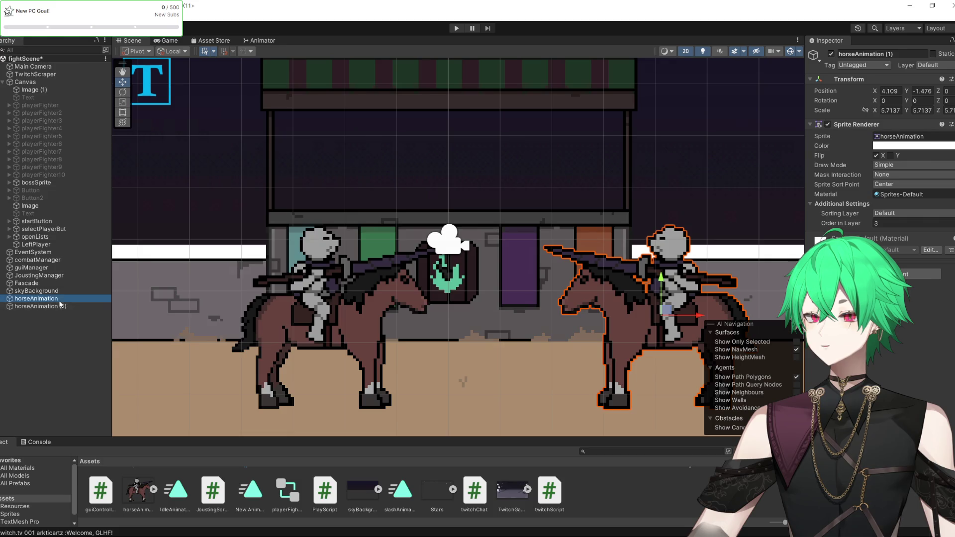
drag(440, 294, 363, 294)
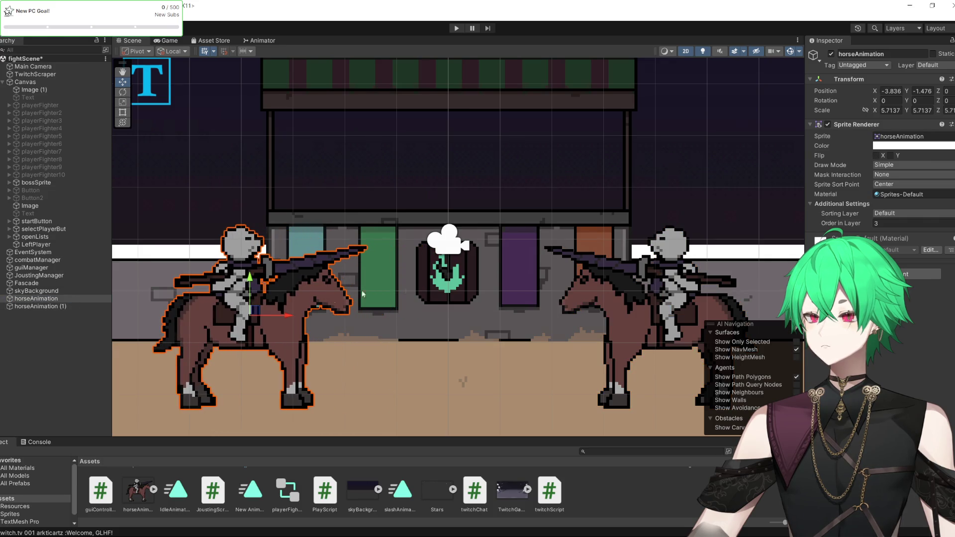
click(80, 299)
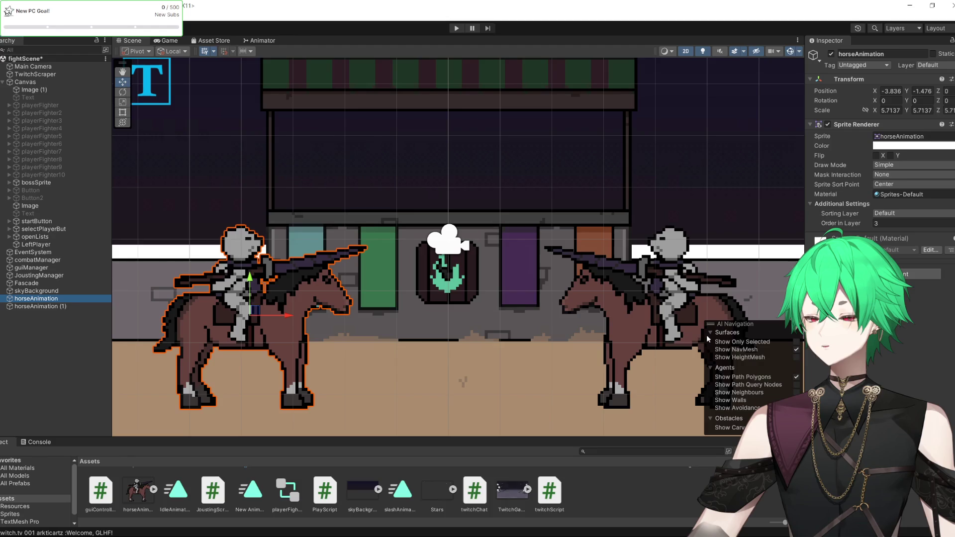
click(59, 307)
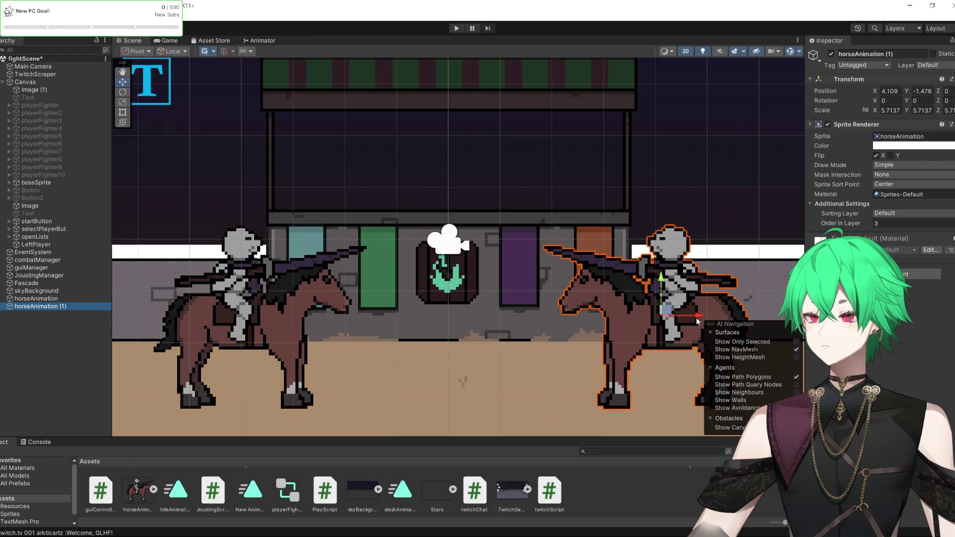
drag(698, 320, 678, 320)
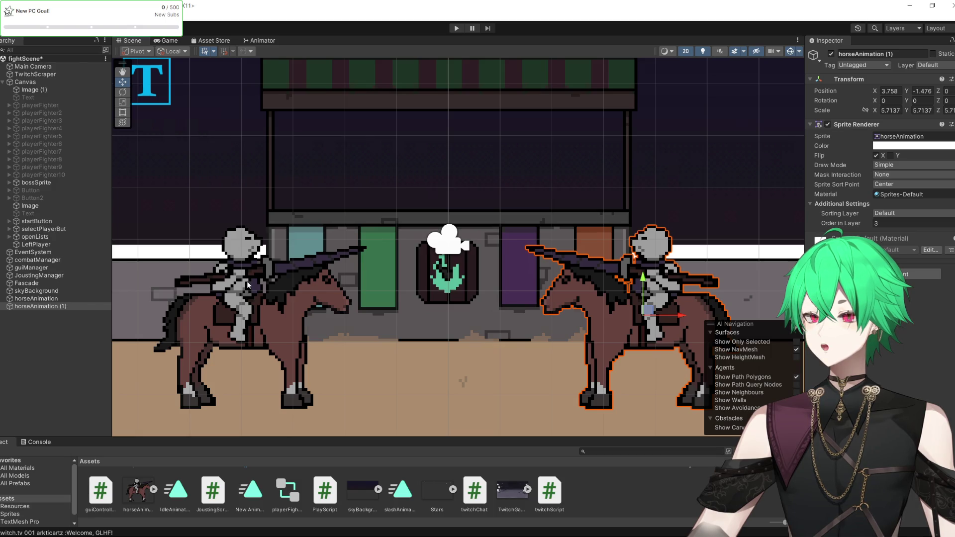
Fine-tune the right knight's horizontal position facing the first knight.
scroll(429, 252, down, 3)
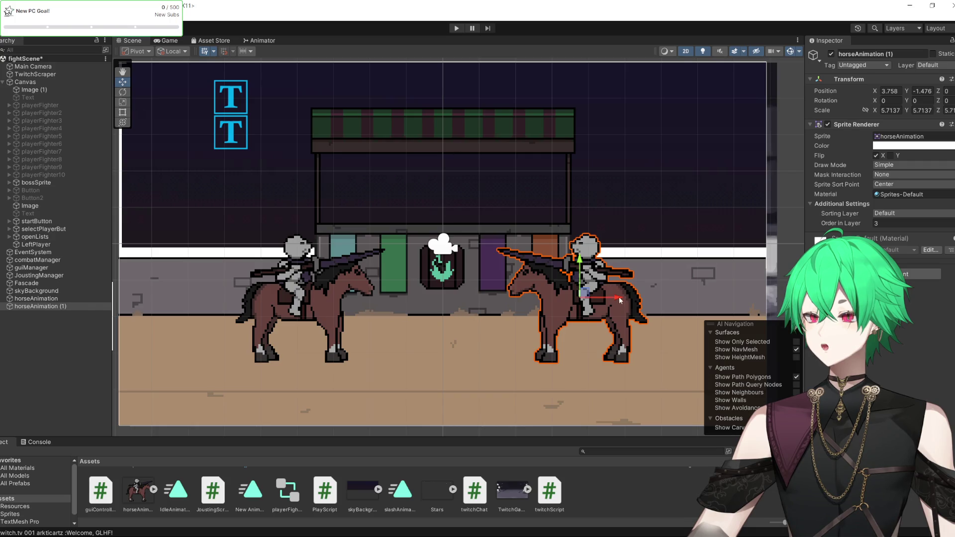
mouse_move(620, 300)
mouse_down()
mouse_move(187, 285)
mouse_move(709, 285)
mouse_move(697, 298)
mouse_move(585, 300)
mouse_up()
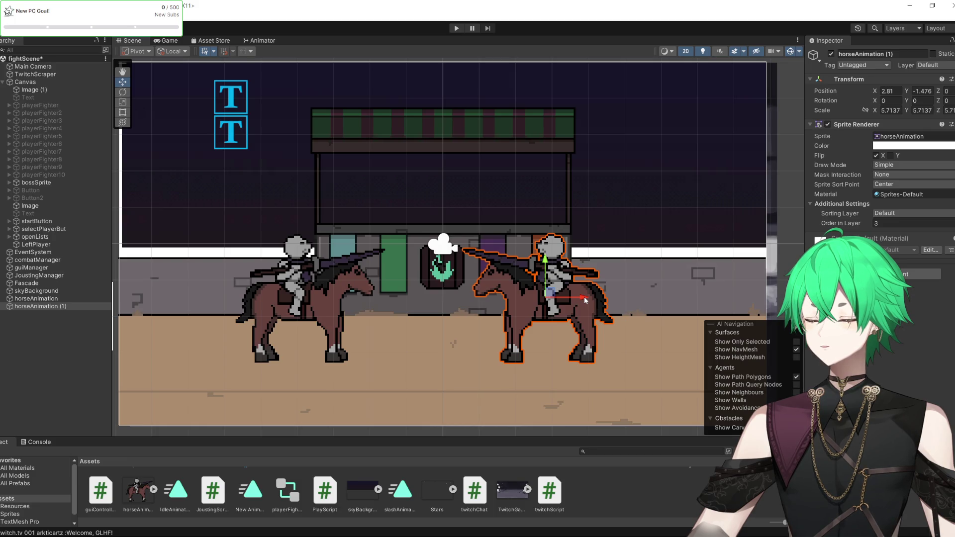
mouse_move(585, 300)
mouse_down()
mouse_move(699, 298)
mouse_move(599, 298)
mouse_move(612, 290)
mouse_up()
scroll(417, 249, up, 3)
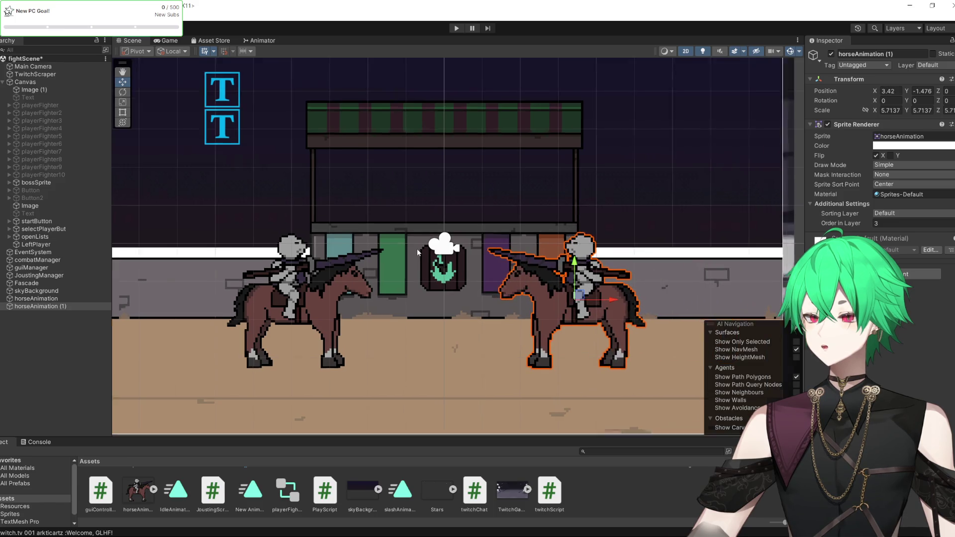
scroll(395, 281, up, 1)
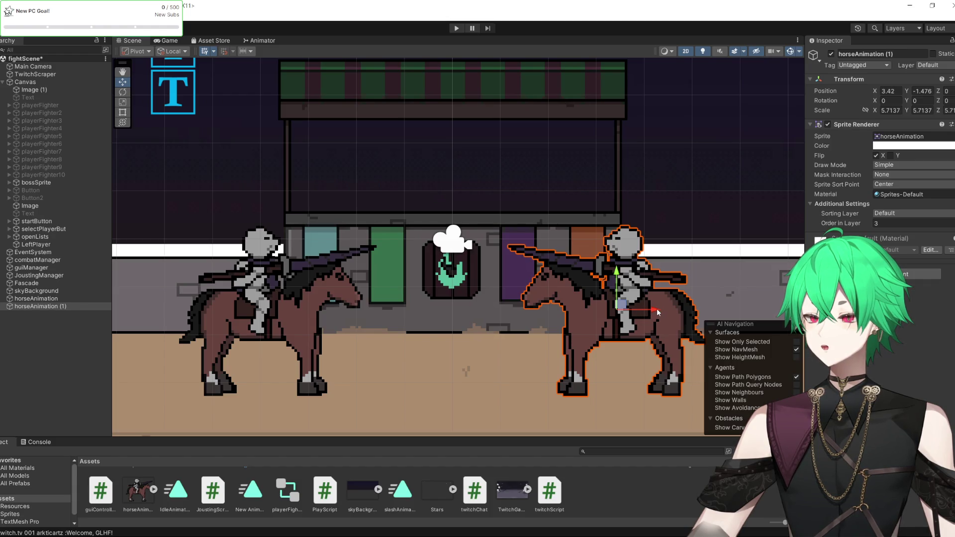
mouse_move(656, 311)
mouse_down()
mouse_move(682, 309)
mouse_move(654, 309)
mouse_up()
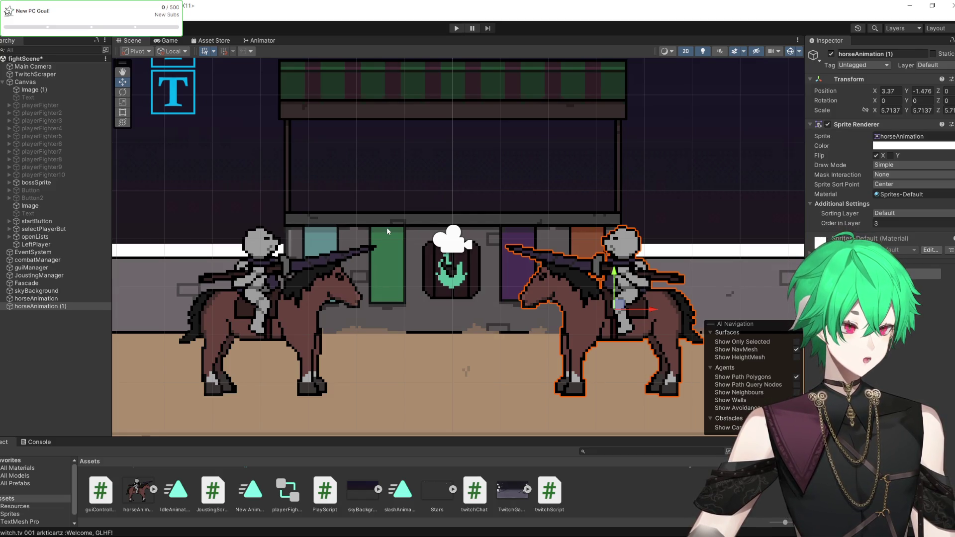
scroll(390, 225, down, 3)
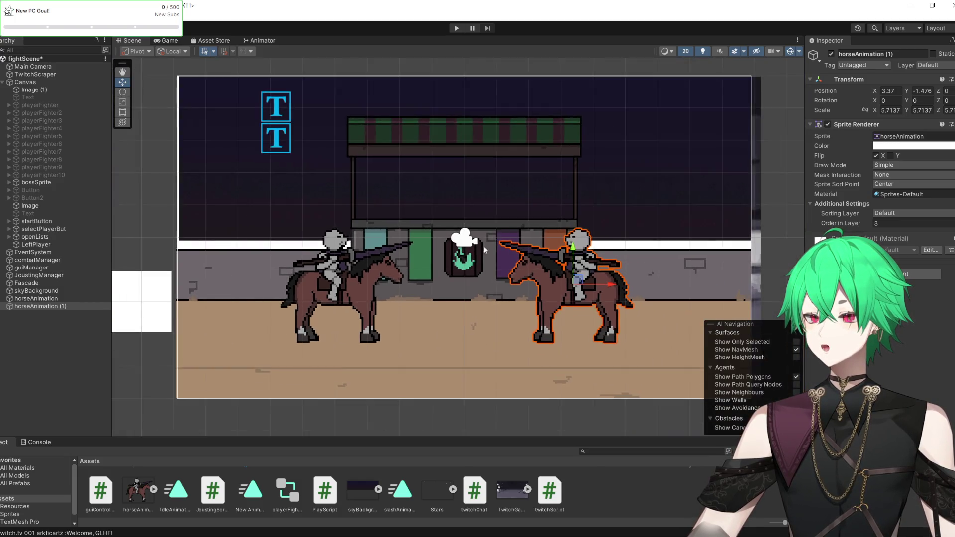
scroll(483, 246, up, 5)
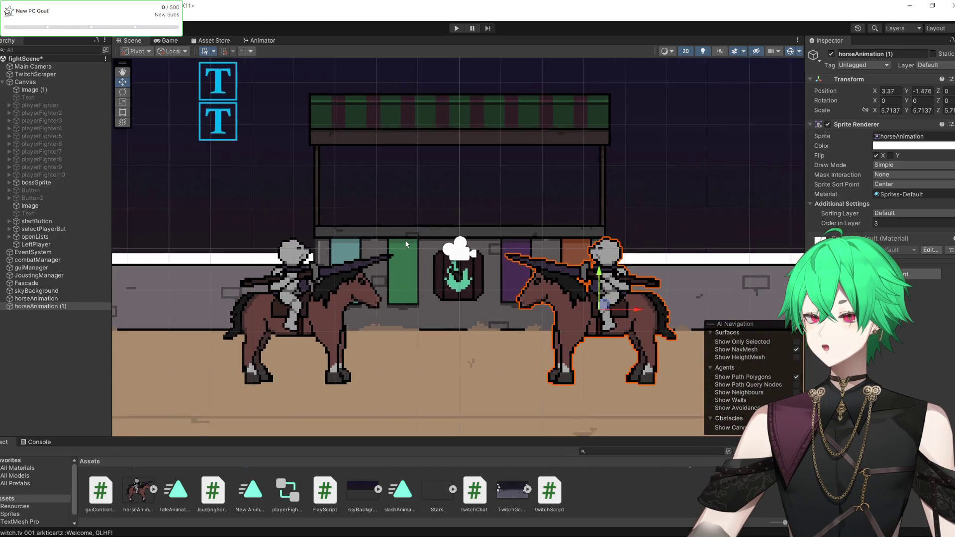
scroll(551, 349, up, 2)
mouse_move(645, 312)
mouse_down()
mouse_move(724, 304)
mouse_move(653, 303)
mouse_up()
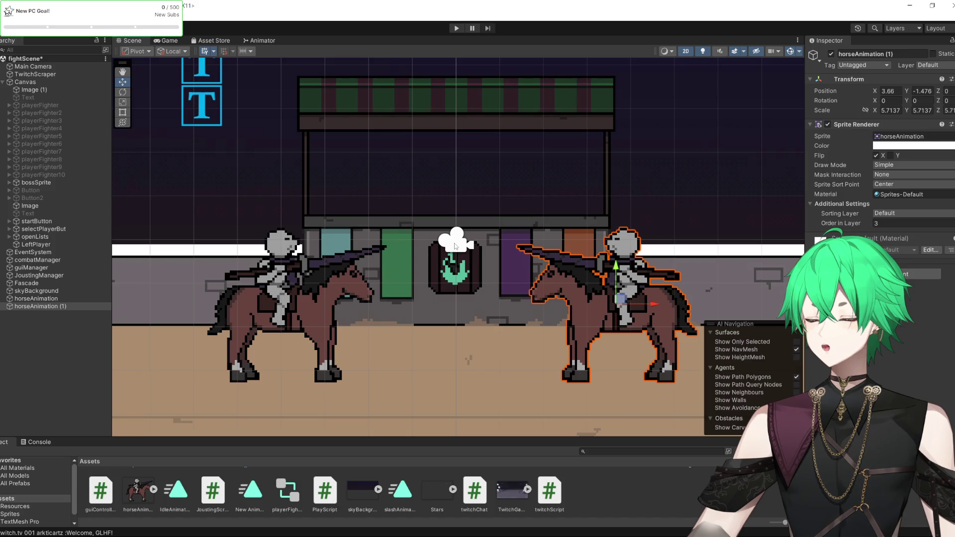
scroll(370, 179, down, 5)
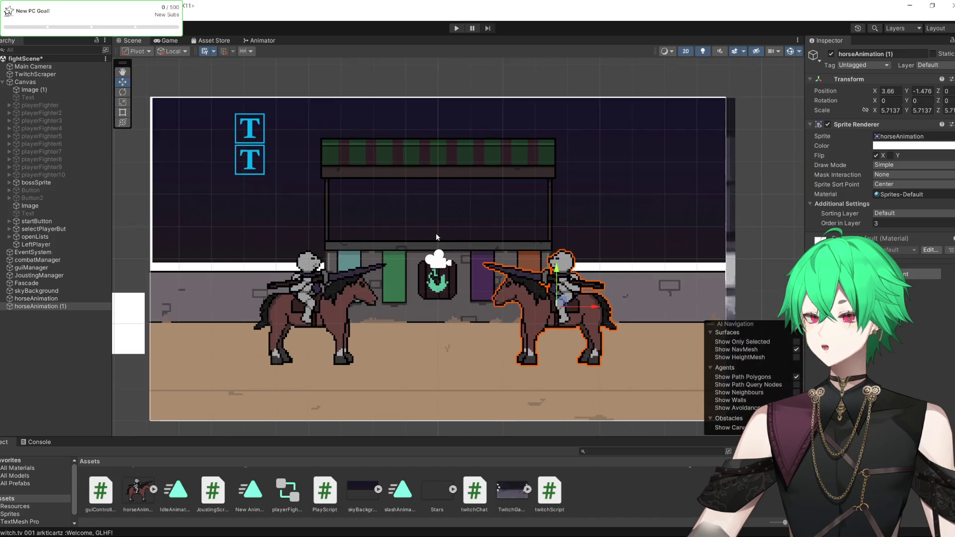
scroll(437, 237, up, 5)
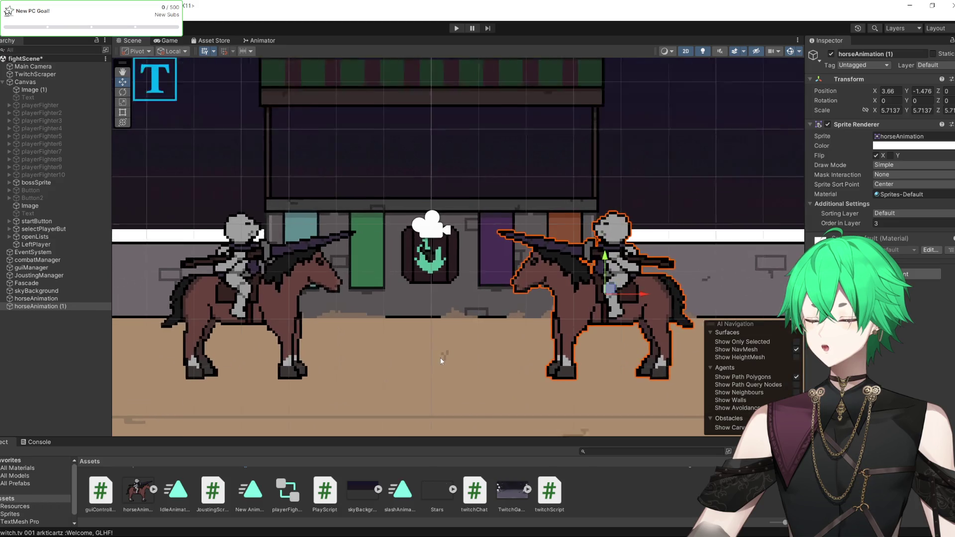
scroll(441, 358, up, 1)
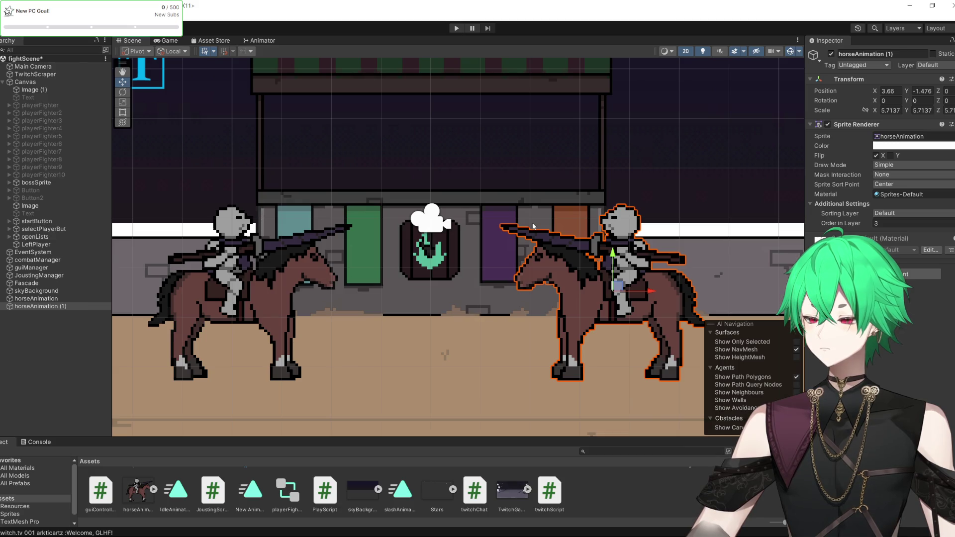
scroll(499, 261, down, 5)
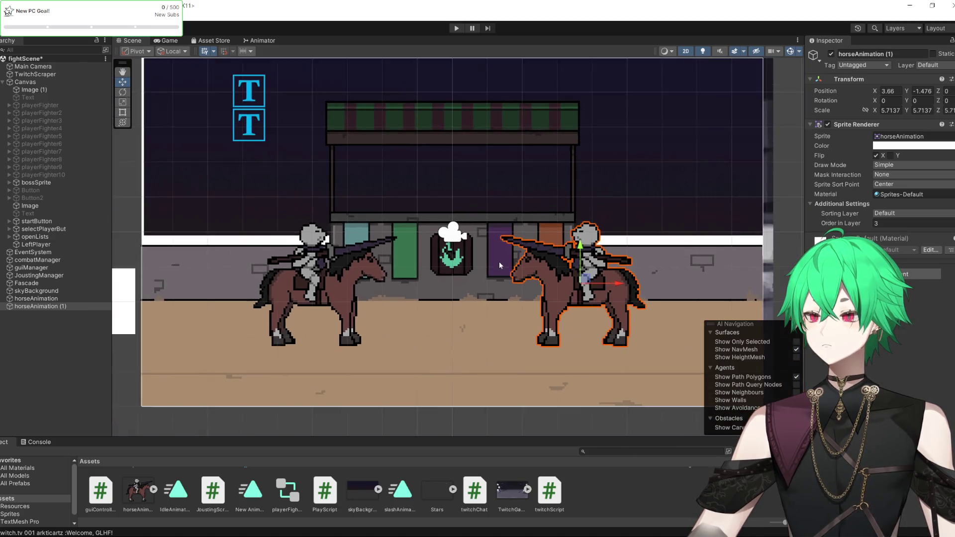
scroll(467, 273, up, 2)
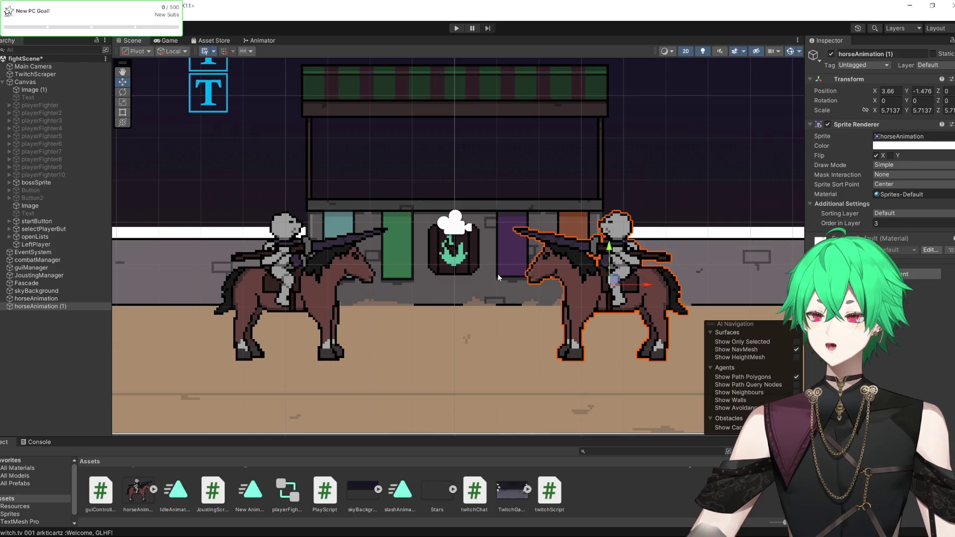
scroll(465, 264, down, 3)
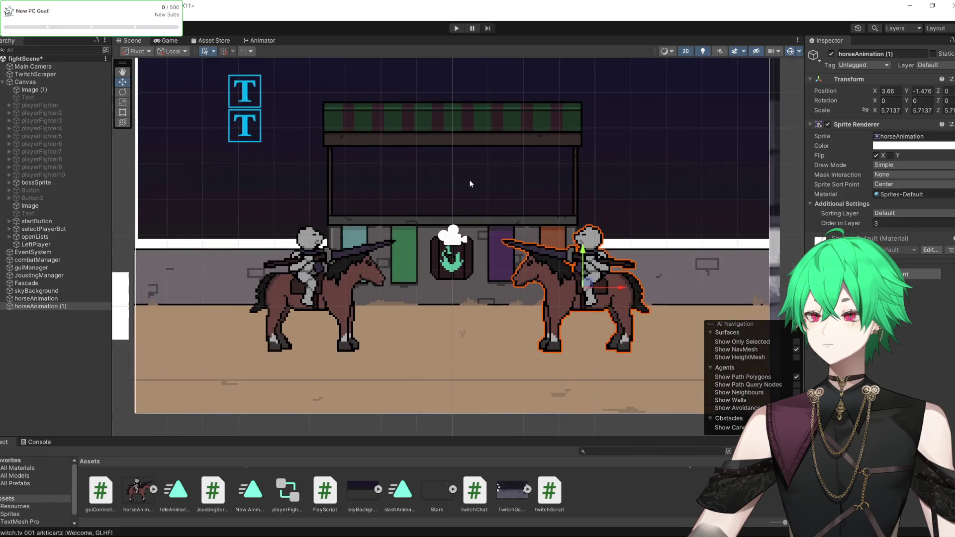
scroll(471, 219, up, 3)
scroll(467, 239, down, 3)
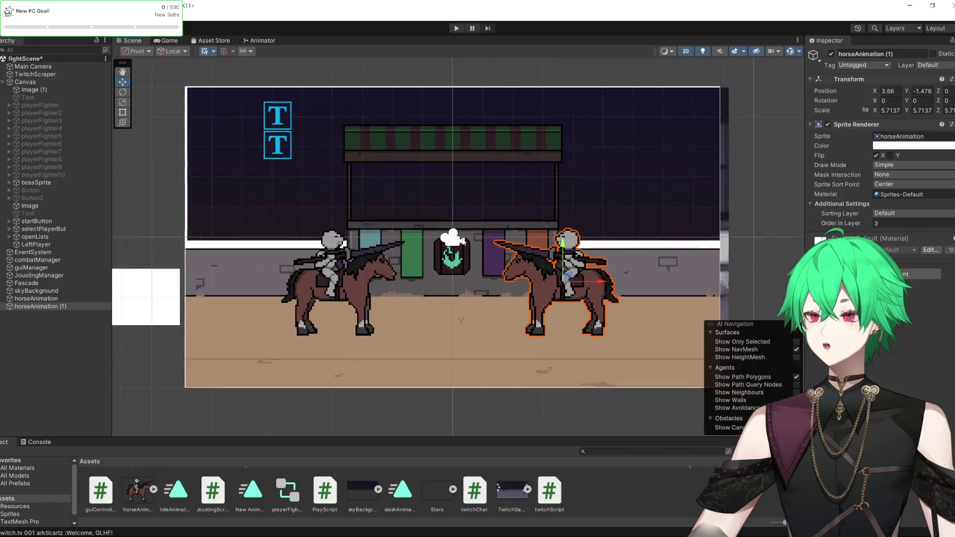
Spread the knights symmetrically, moving the left horse further left and the right horse further right.
click(337, 303)
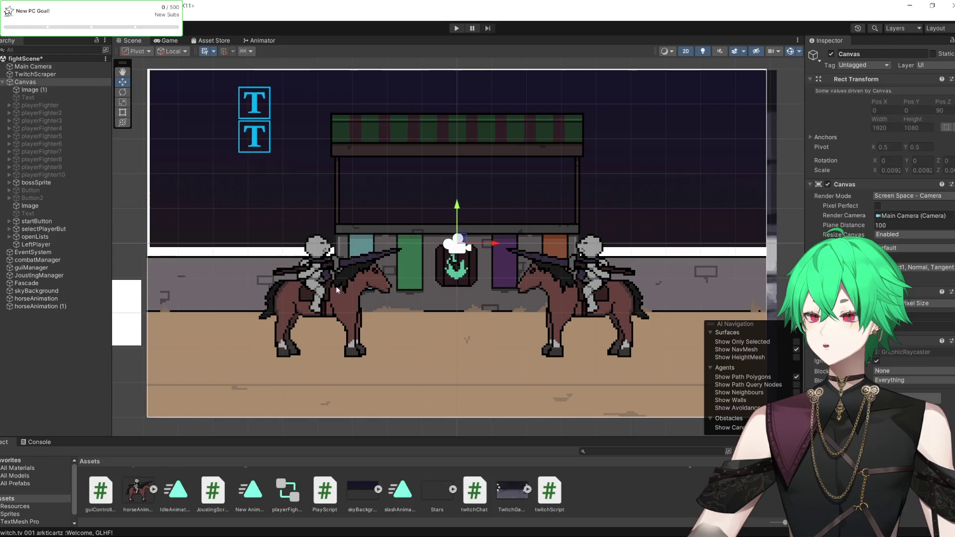
drag(369, 294, 275, 294)
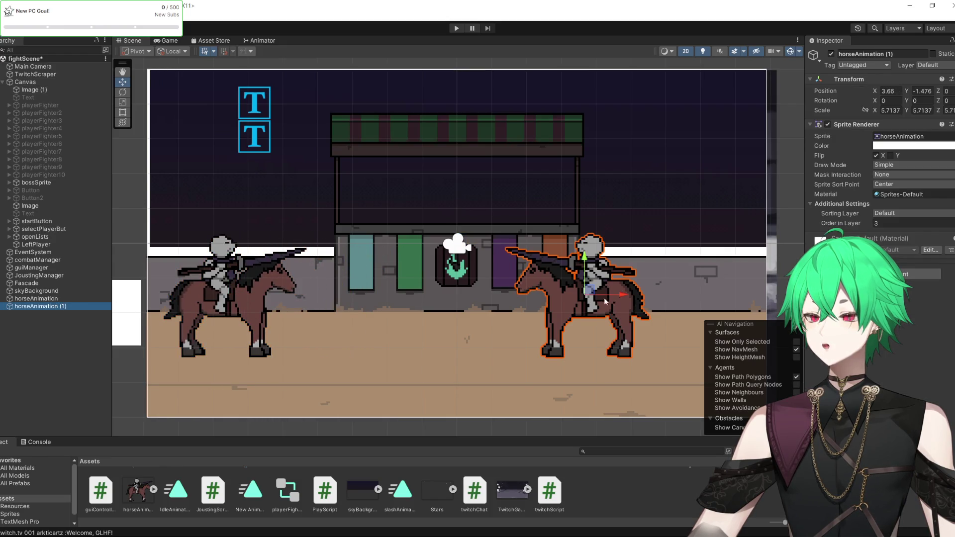
drag(624, 298, 732, 302)
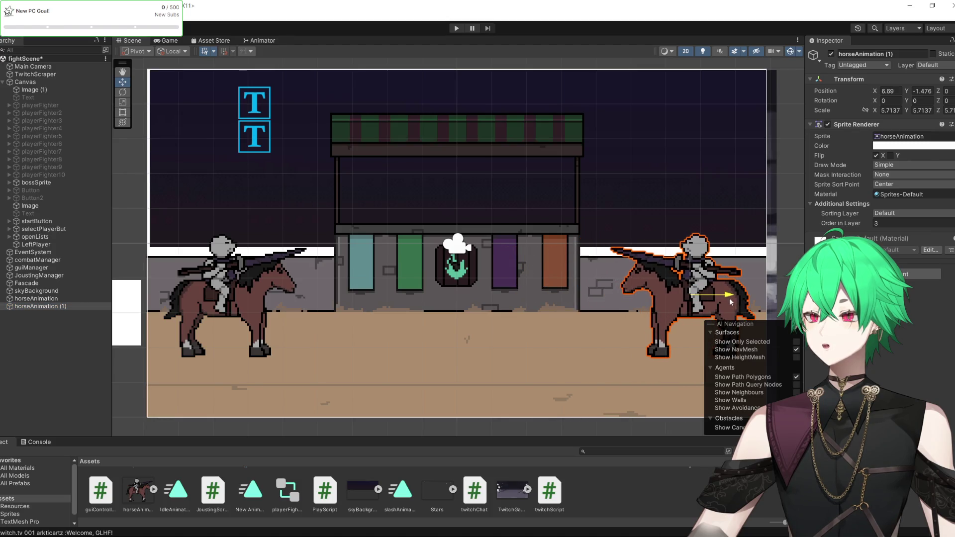
scroll(504, 280, down, 3)
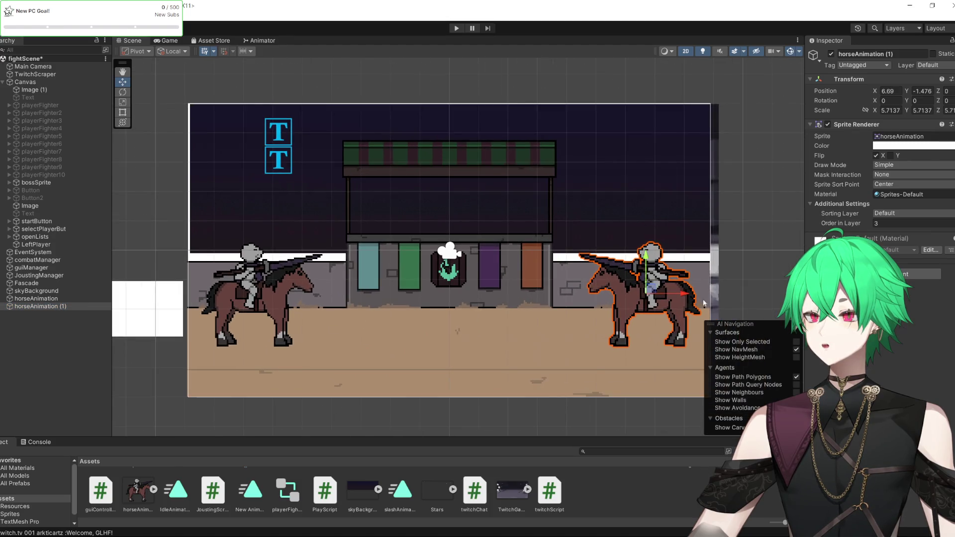
drag(702, 300, 706, 299)
scroll(342, 259, down, 1)
scroll(391, 238, up, 3)
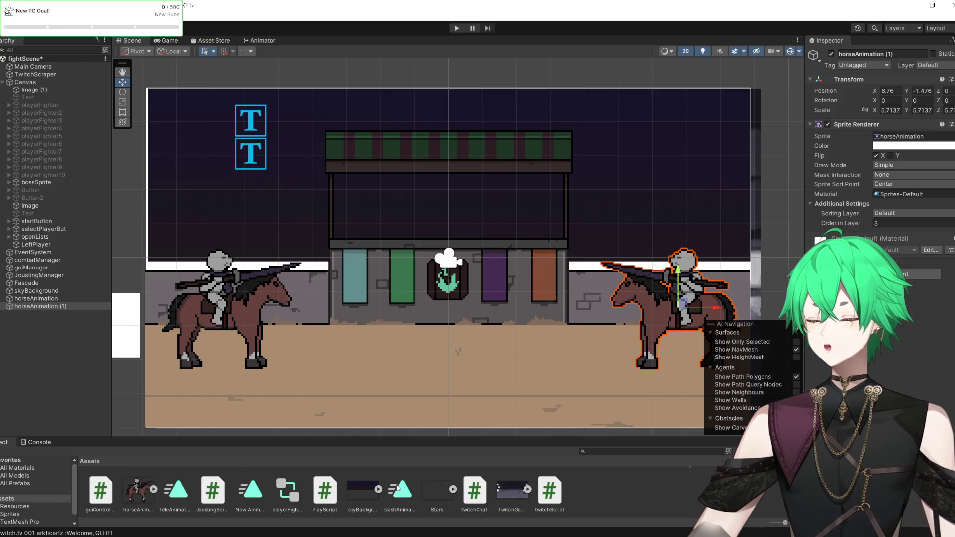
key(alt+Tab)
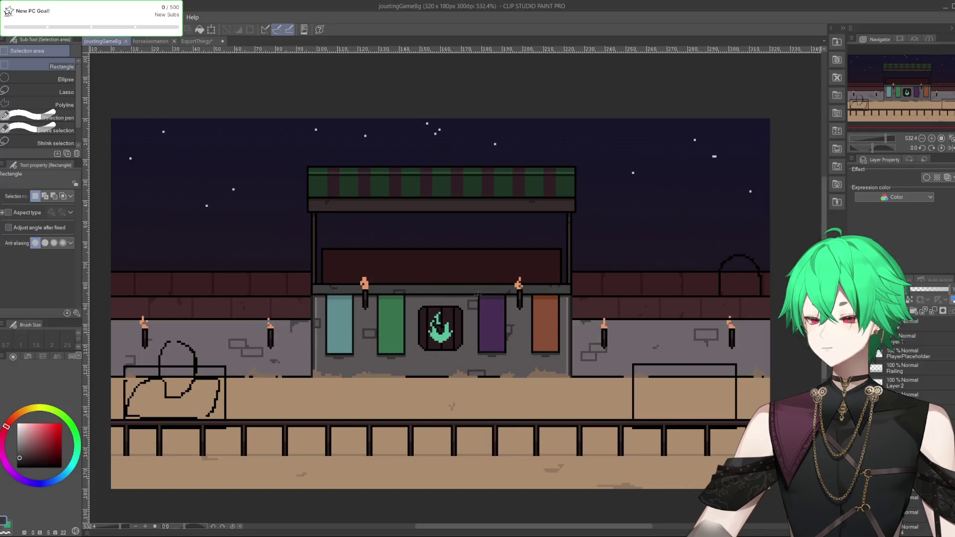
Undo the last edit and save the joustingGameBg background document.
key(ctrl+z)
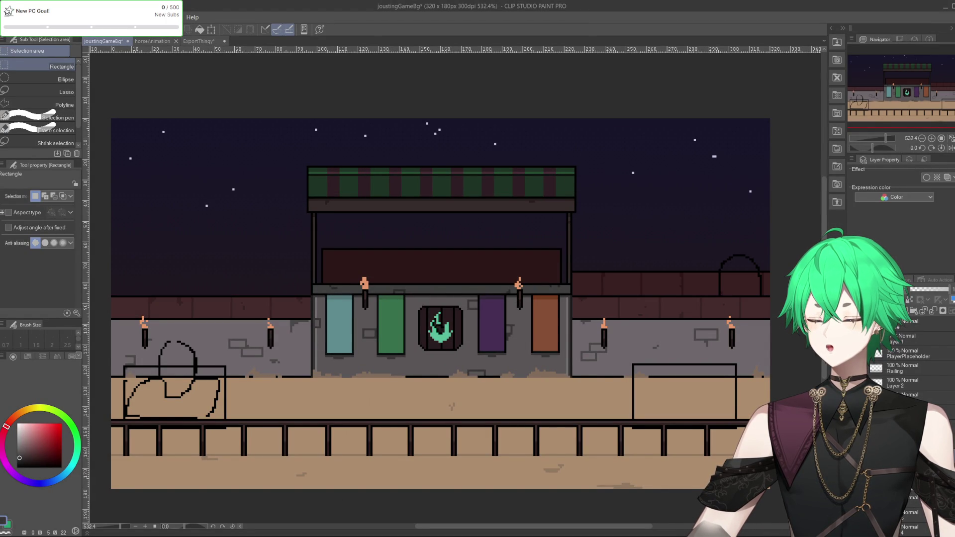
click(2, 39)
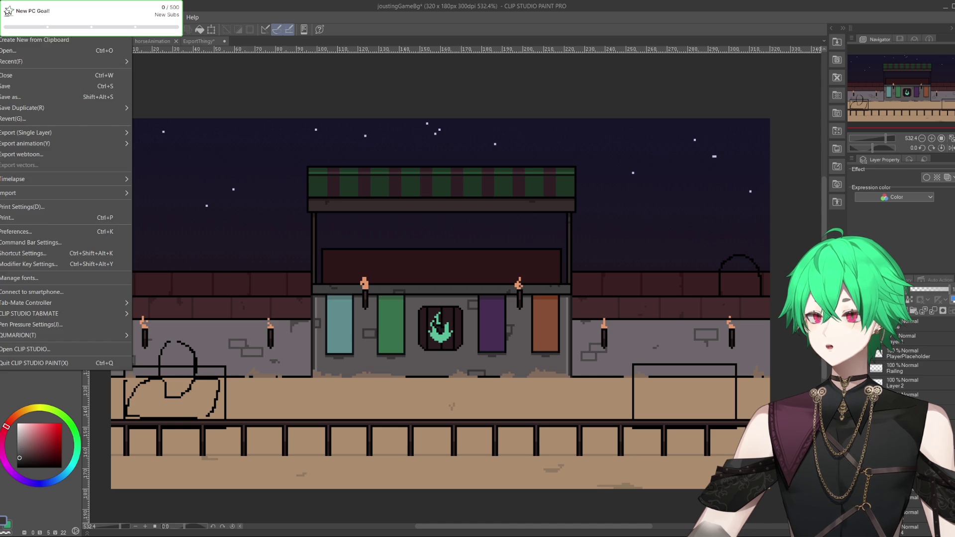
click(3, 89)
key(ctrl+s)
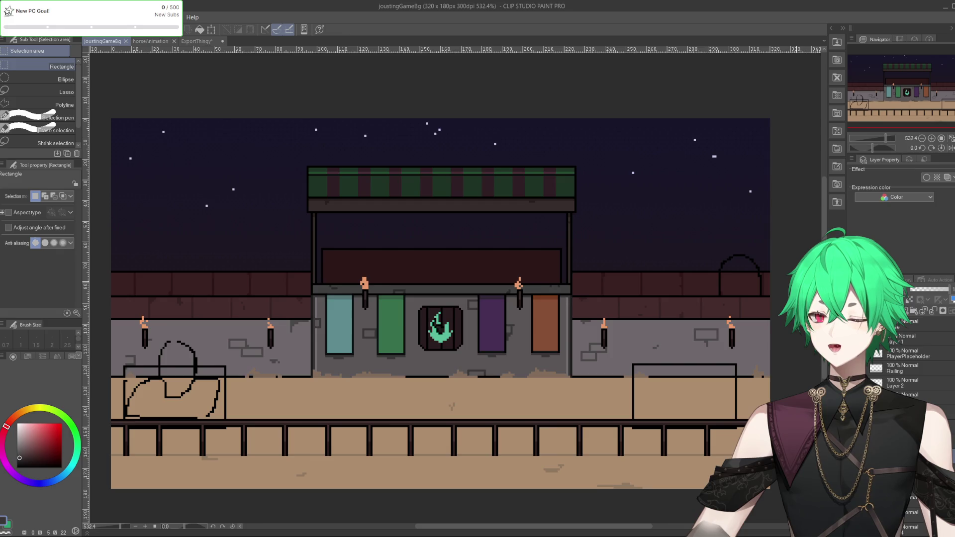
Toggle the recent wall edits back and forth, then rectangle-select the left brick wall strip.
key(ctrl+z)
key(ctrl+y)
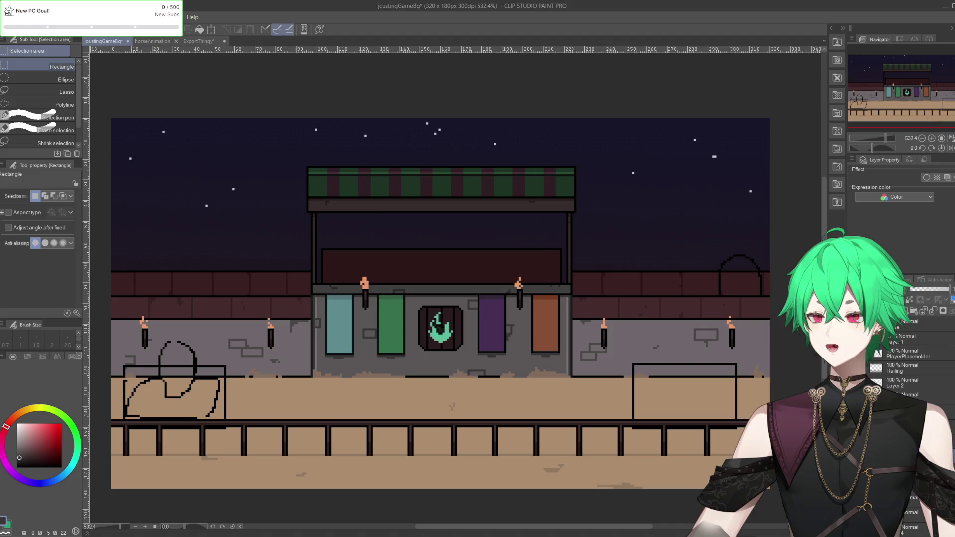
key(ctrl+z)
key(ctrl+y)
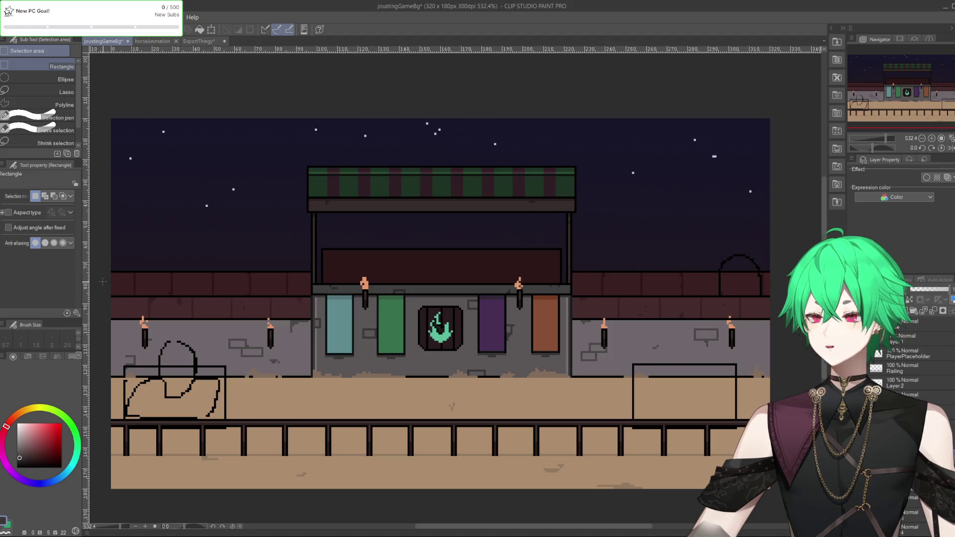
drag(102, 282, 399, 351)
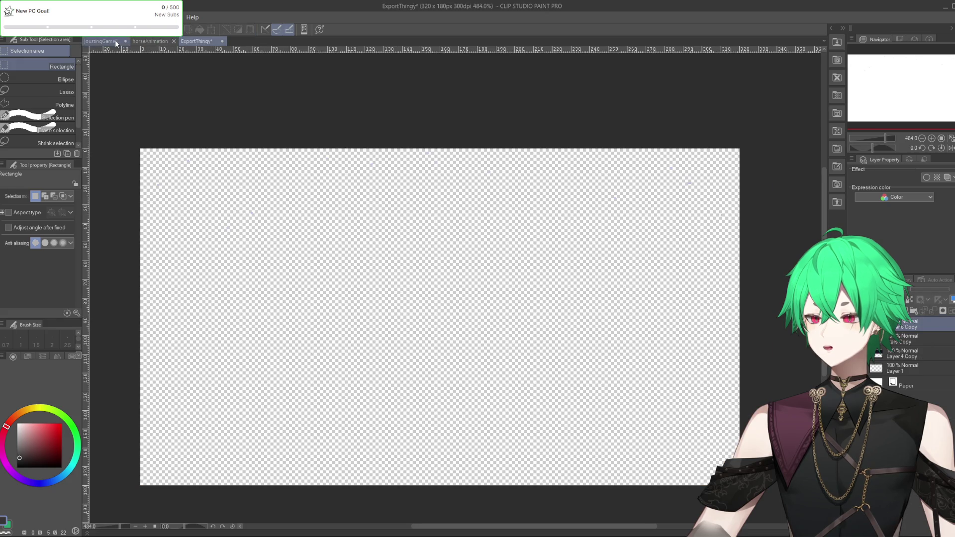
Paste the left wall strip into ExportThingy as a new layer and export it as a PNG.
key(ctrl+v)
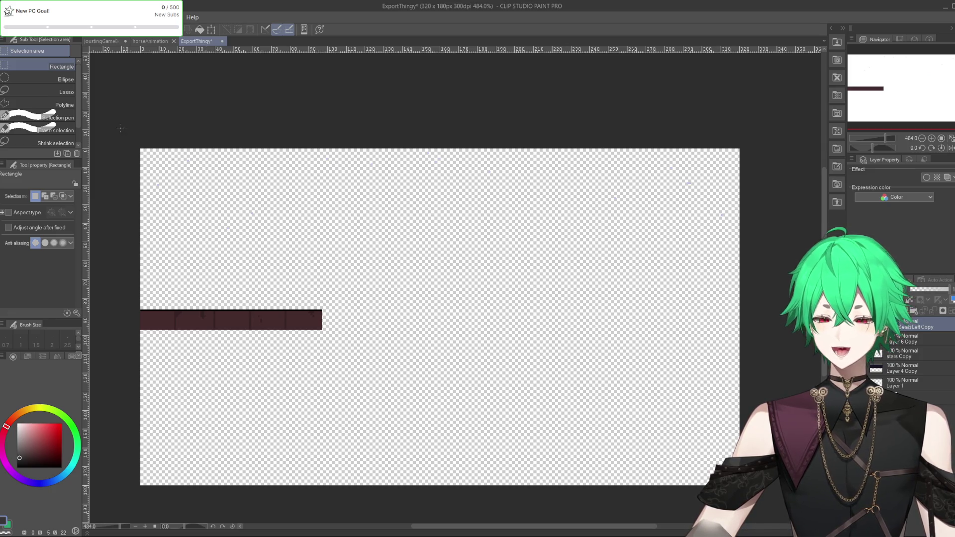
click(7, 17)
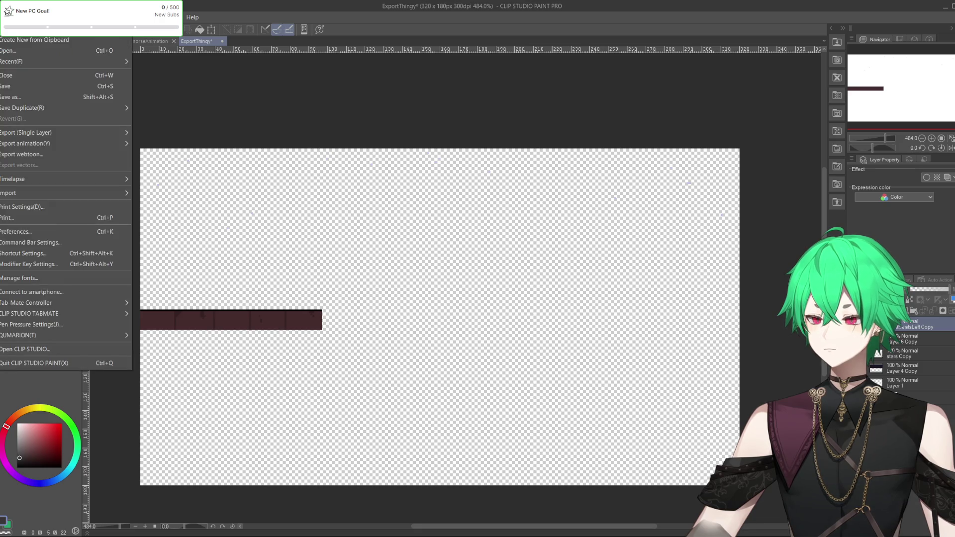
mouse_move(43, 134)
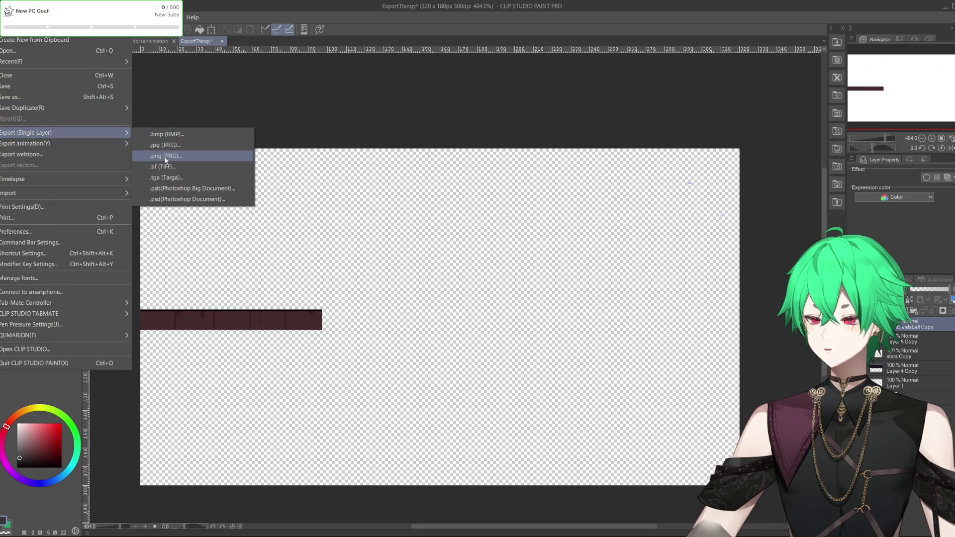
click(164, 156)
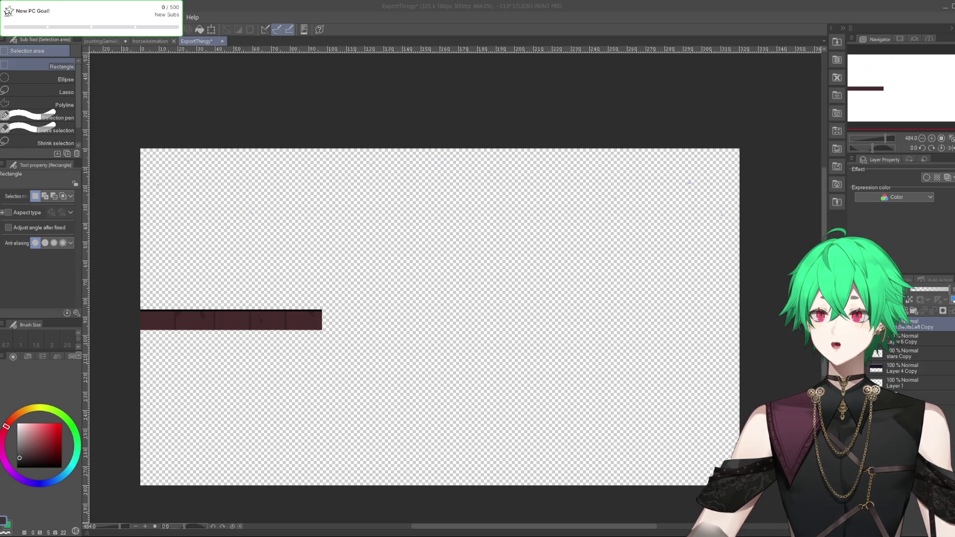
Paste the right seat wall strip into ExportThingy, hide the left strip, and export it as a PNG.
key(ctrl+Tab)
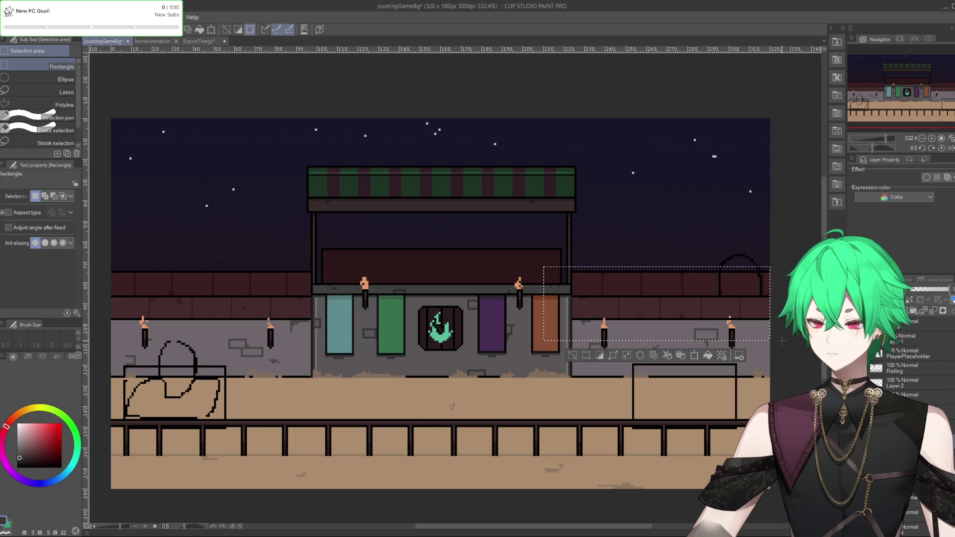
key(ctrl+Tab)
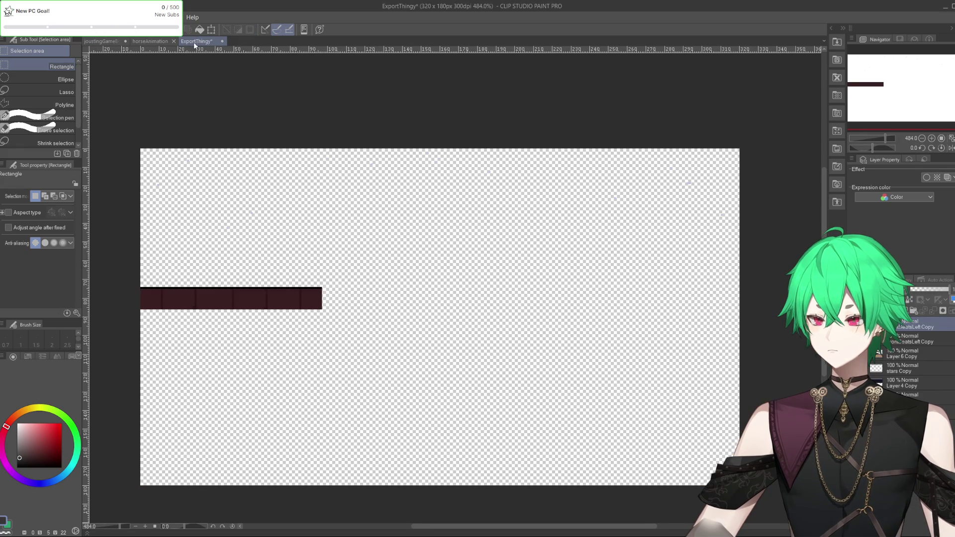
key(ctrl+v)
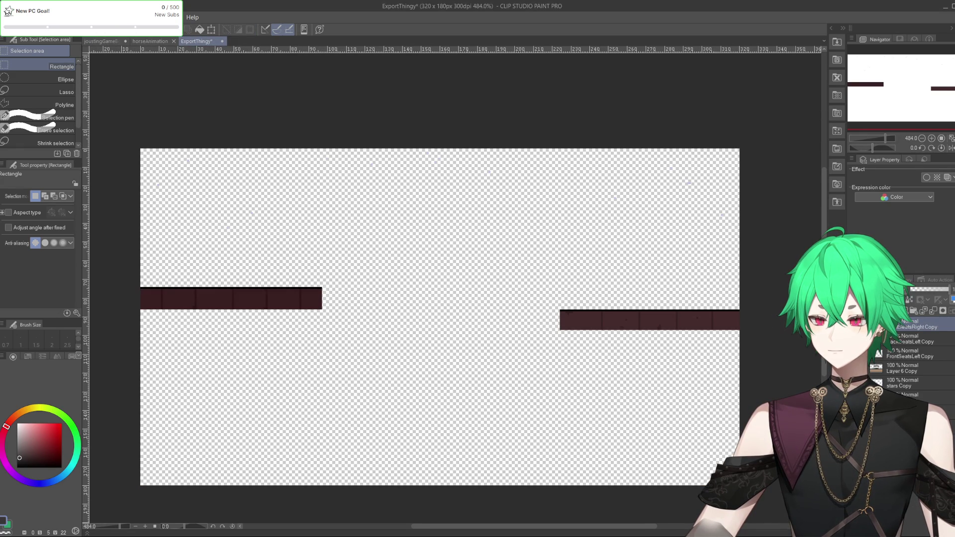
key(Delete)
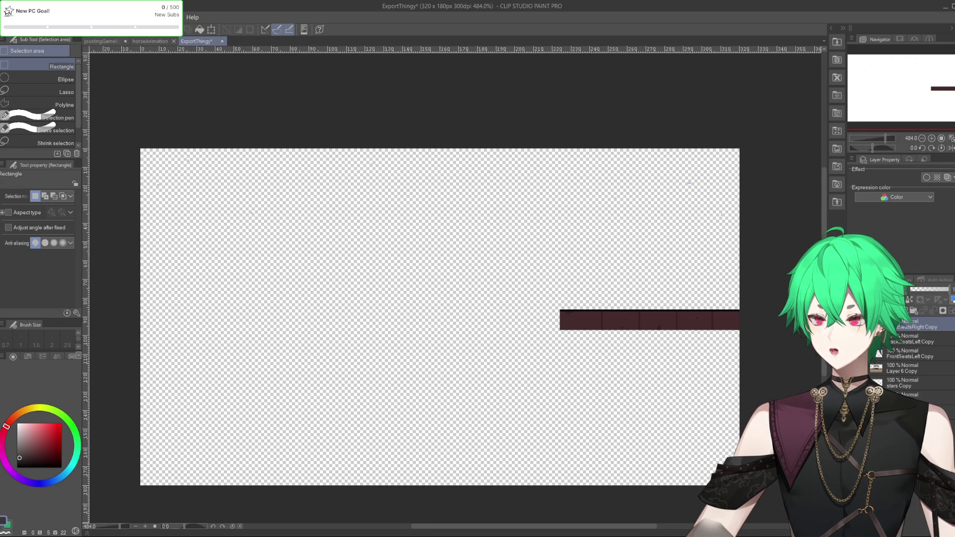
click(8, 17)
mouse_move(74, 132)
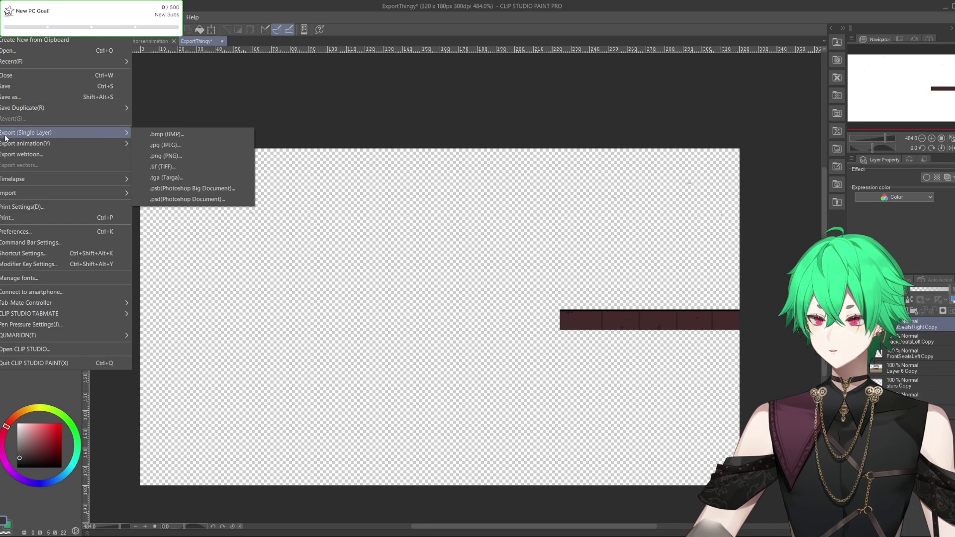
click(215, 156)
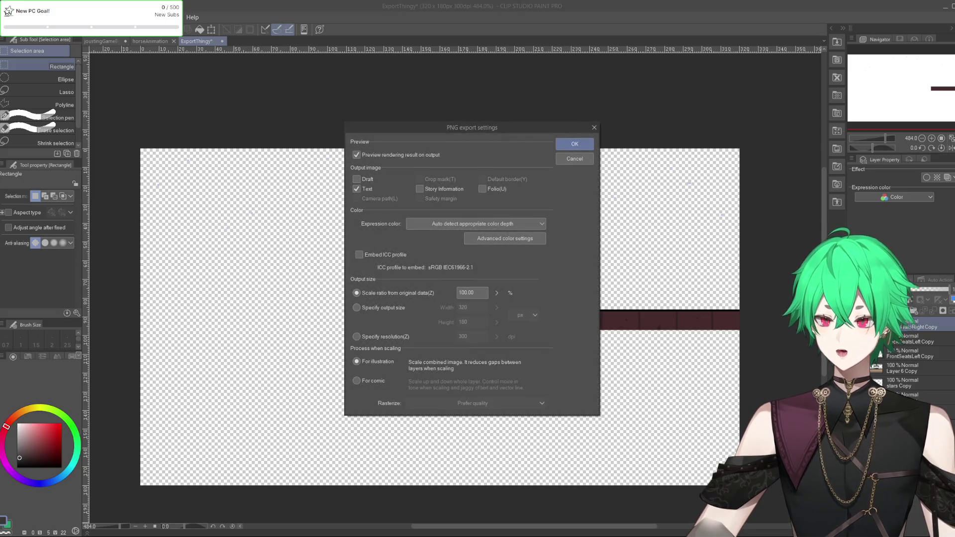
click(576, 145)
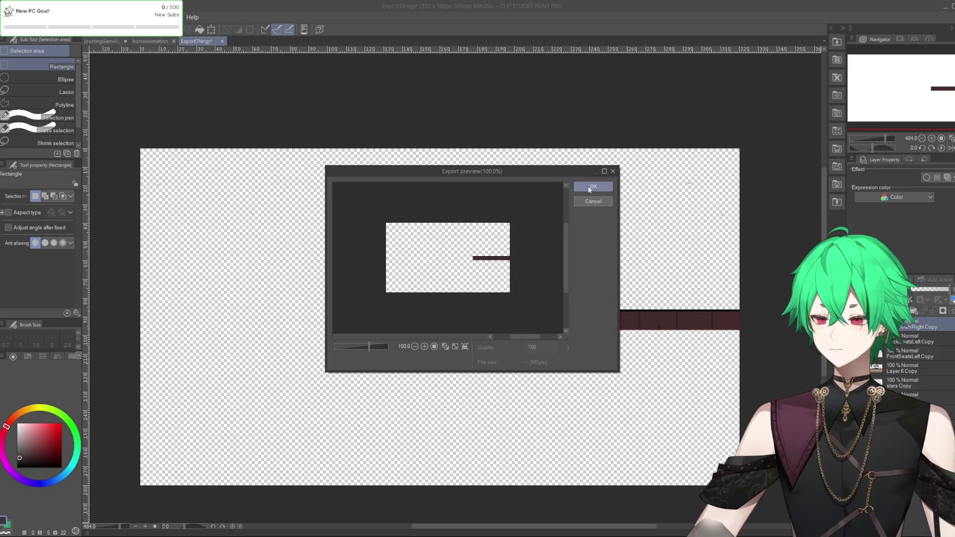
click(99, 41)
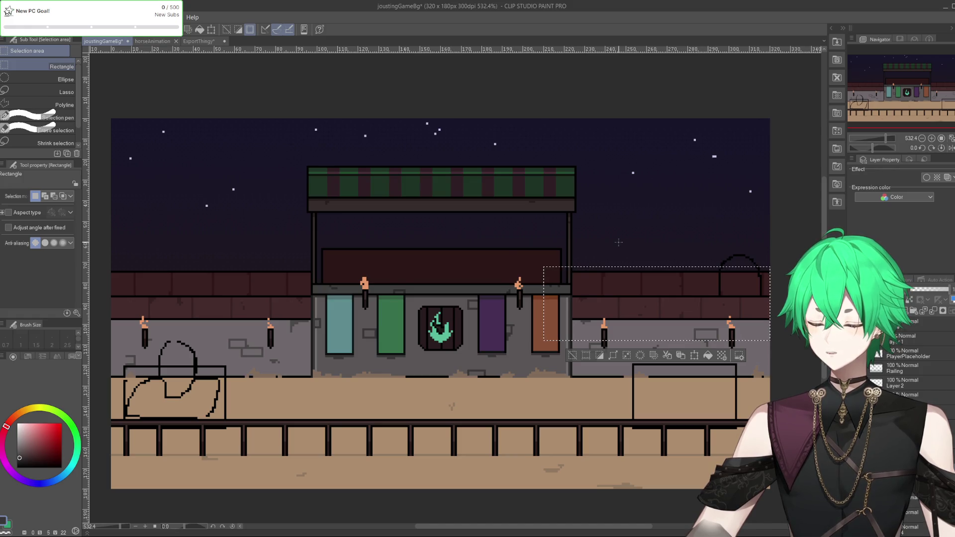
Paste the upper brick row into ExportThingy, hide the lower strip, and export it as a PNG.
click(198, 41)
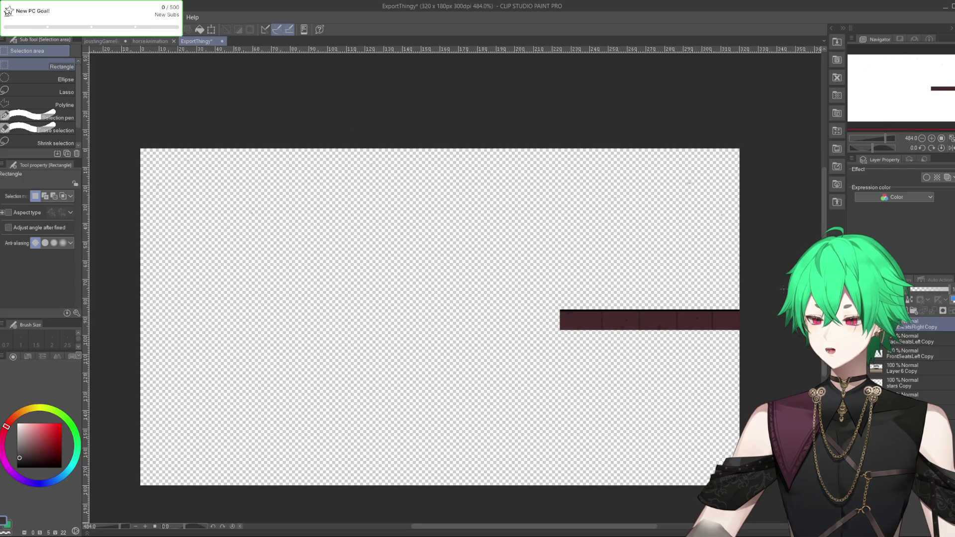
key(ctrl+v)
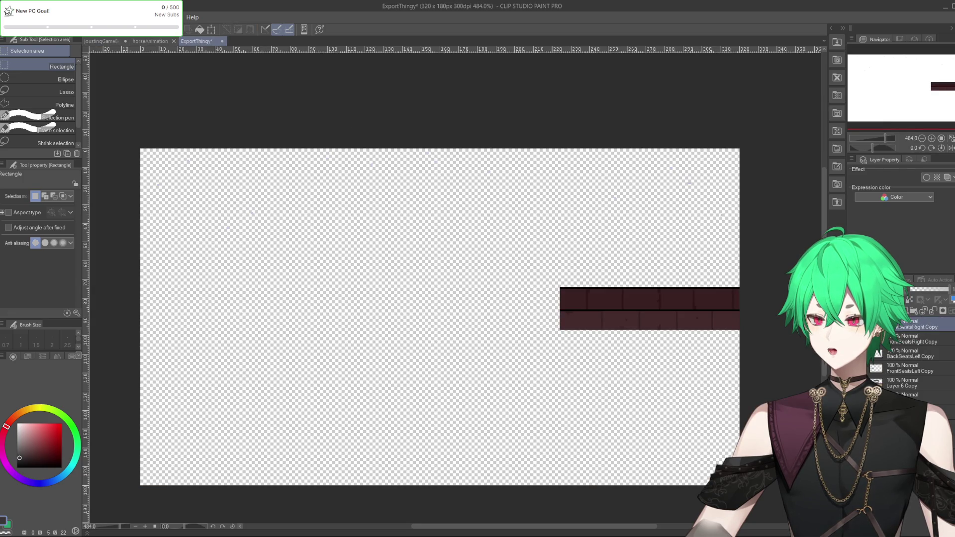
key(ctrl+z)
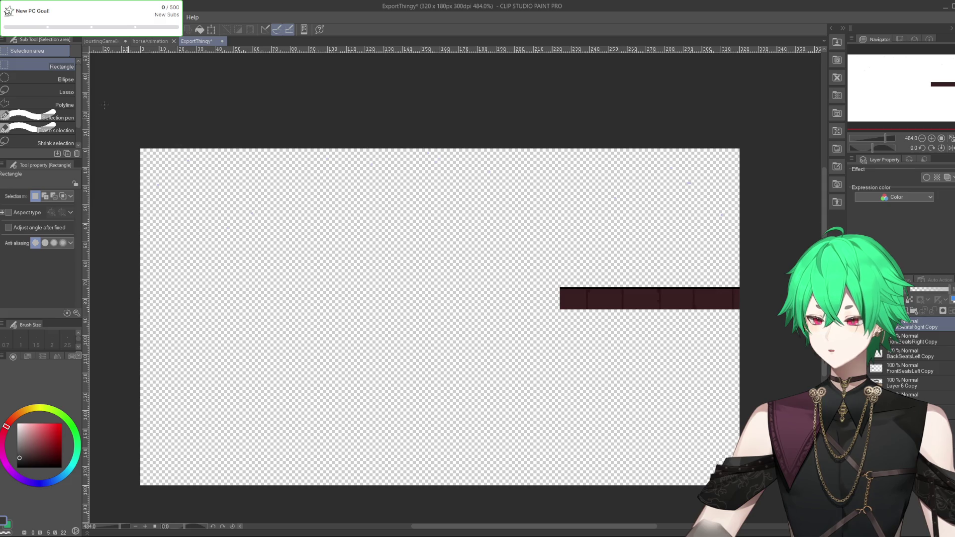
click(9, 17)
mouse_move(59, 132)
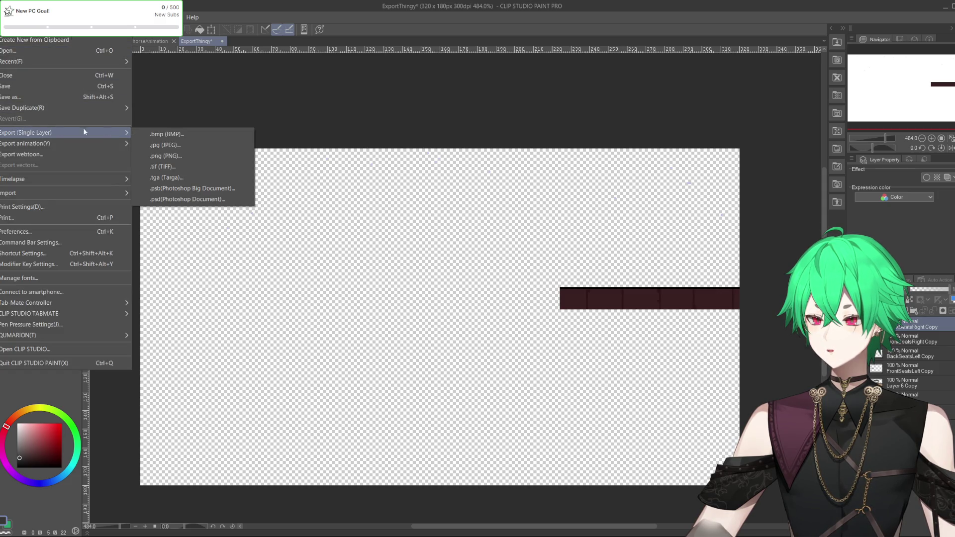
click(171, 157)
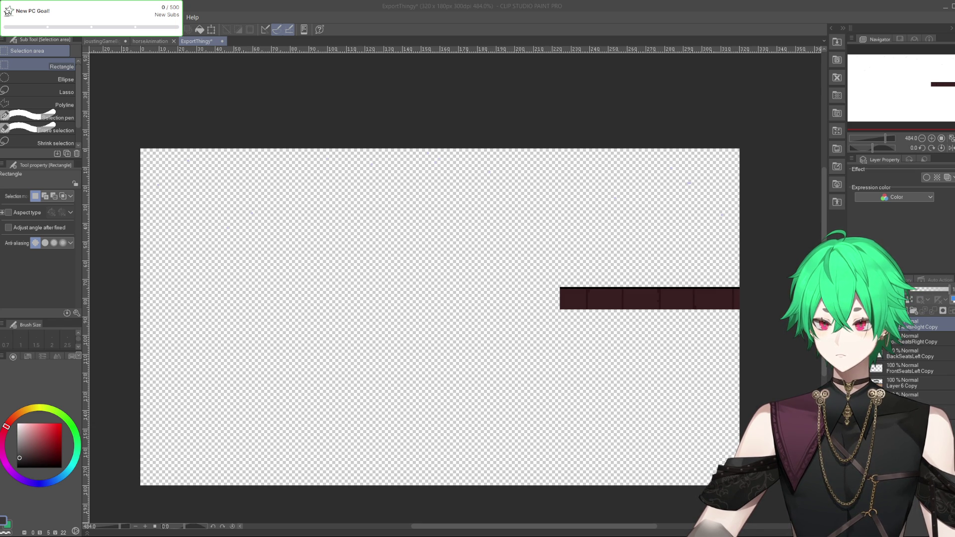
key(Return)
key(Return)
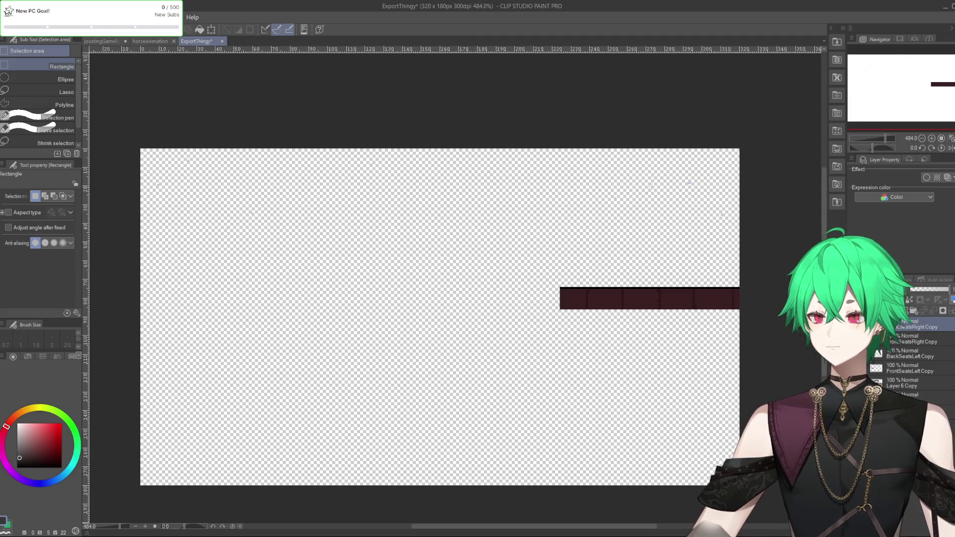
Clear the exported brick strip so the ExportThingy canvas is fully transparent.
key(ctrl+z)
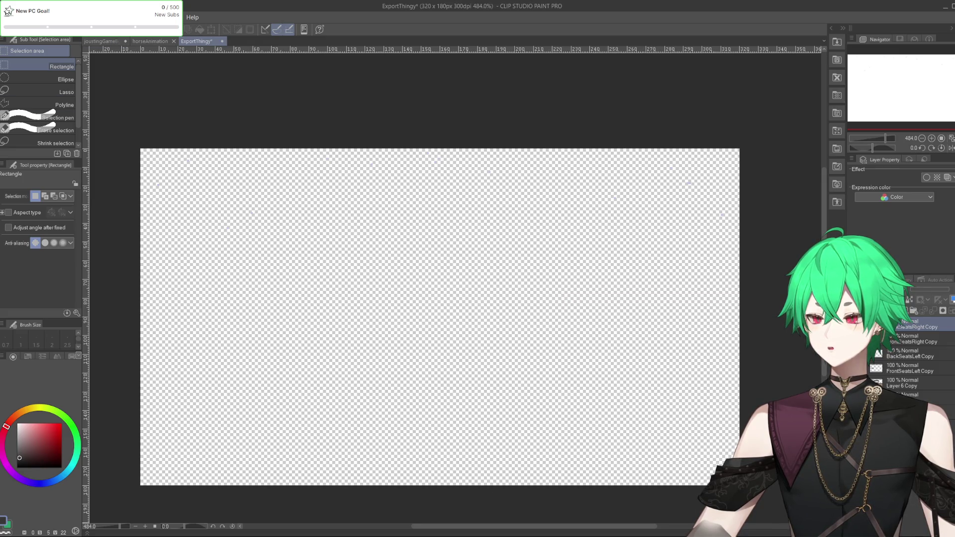
click(10, 16)
click(4, 87)
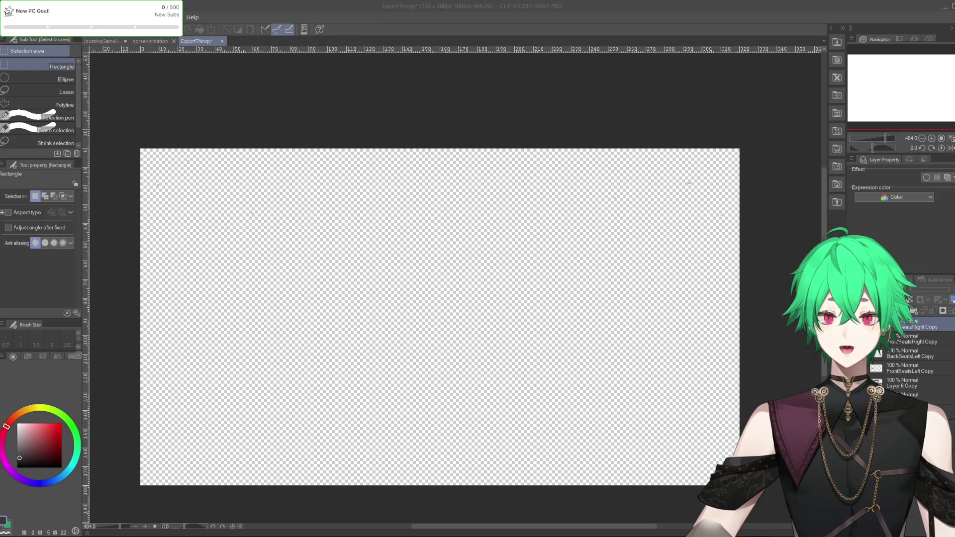
key(alt+Tab)
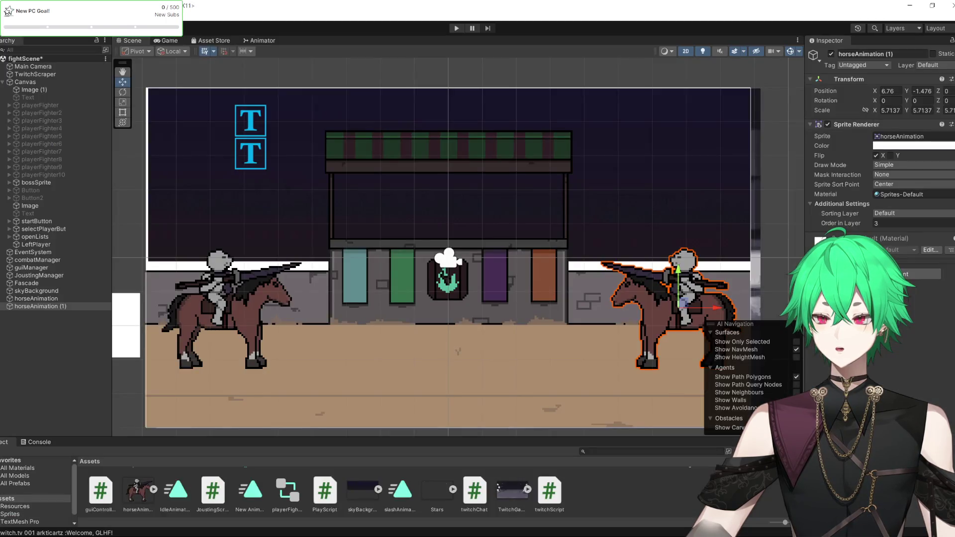
scroll(415, 364, down, 2)
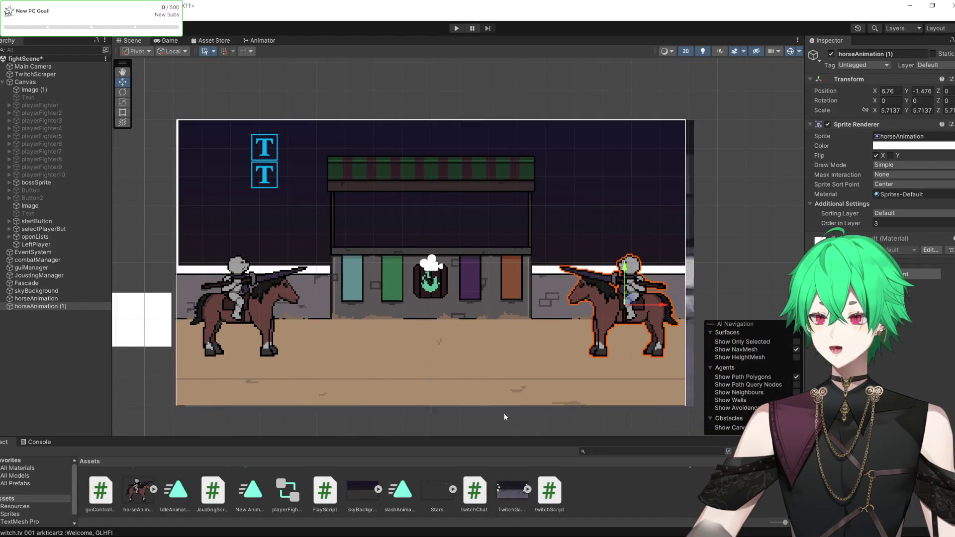
click(504, 416)
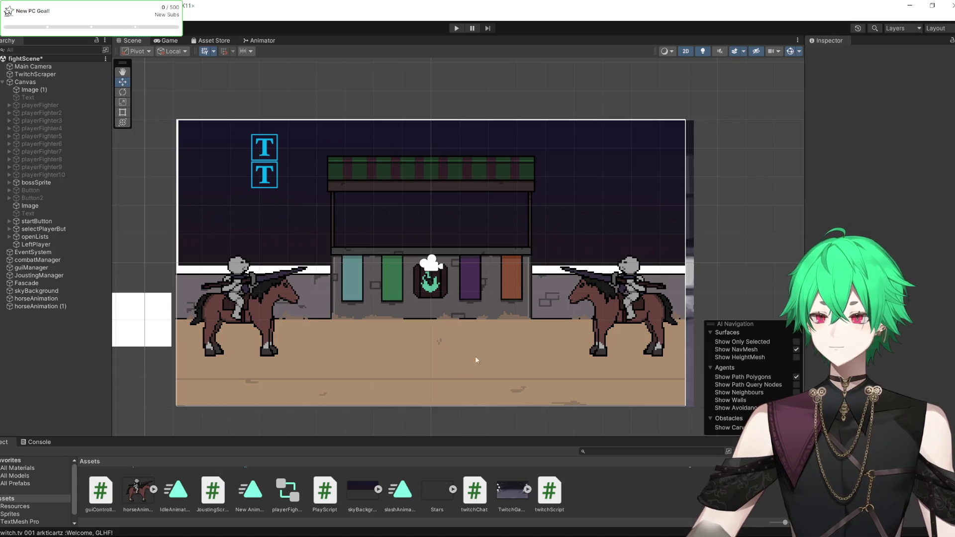
scroll(565, 392, up, 3)
scroll(549, 311, up, 2)
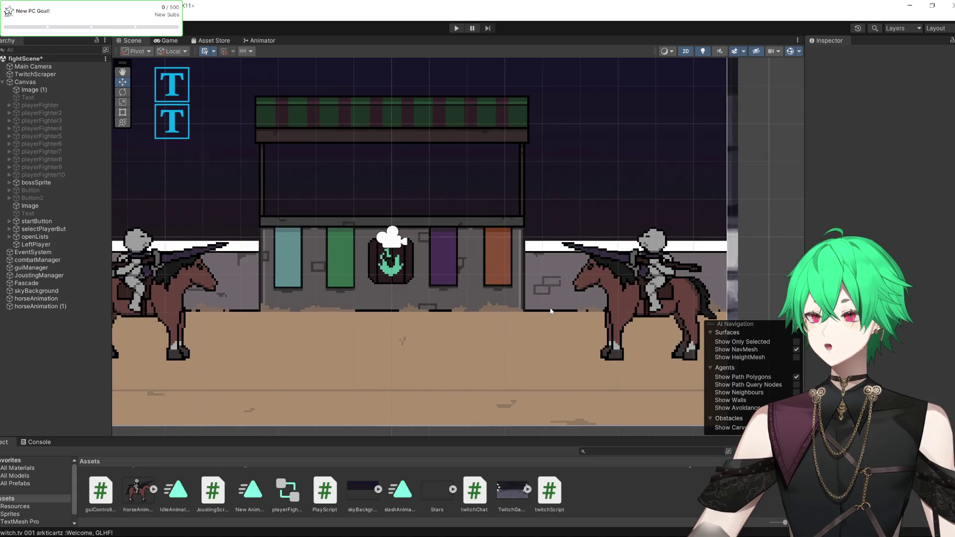
scroll(572, 311, down, 2)
scroll(591, 312, up, 1)
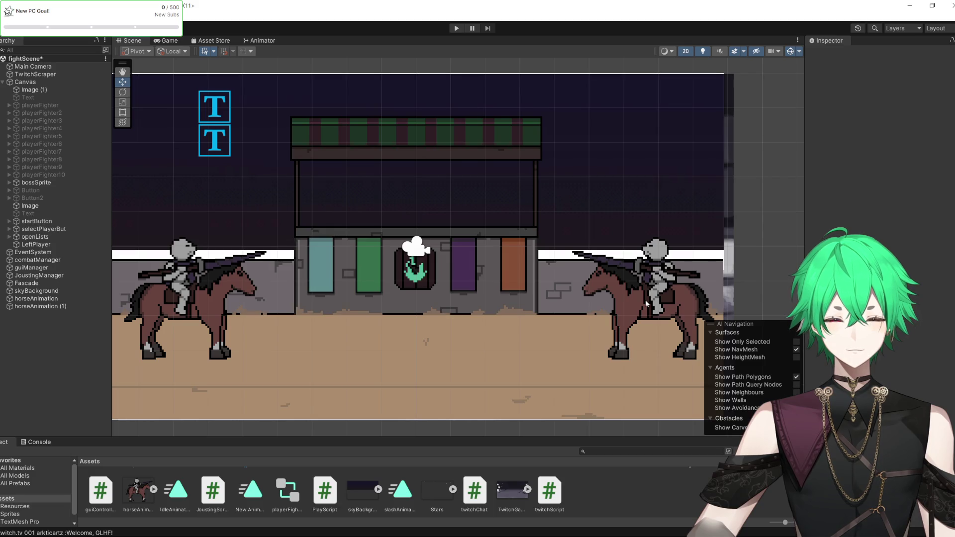
scroll(415, 234, up, 3)
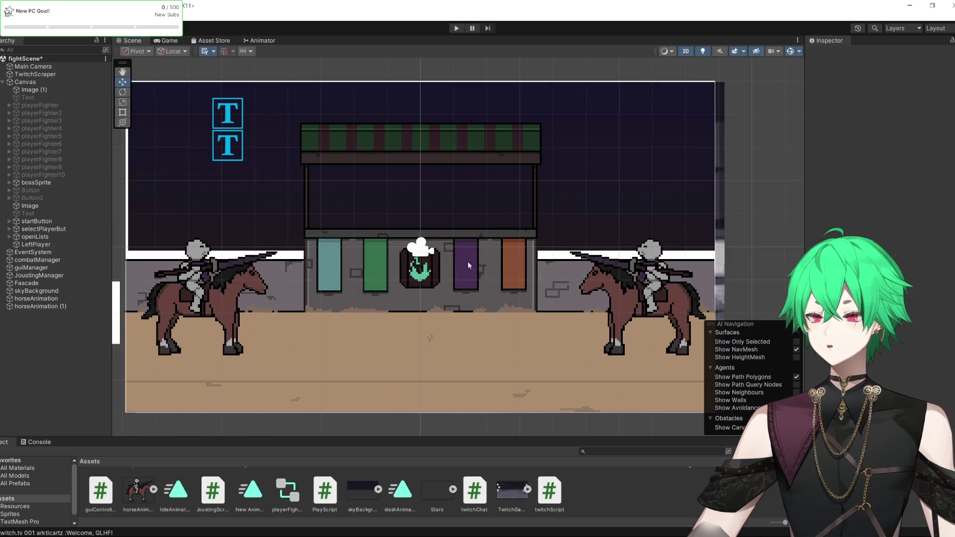
scroll(386, 205, down, 2)
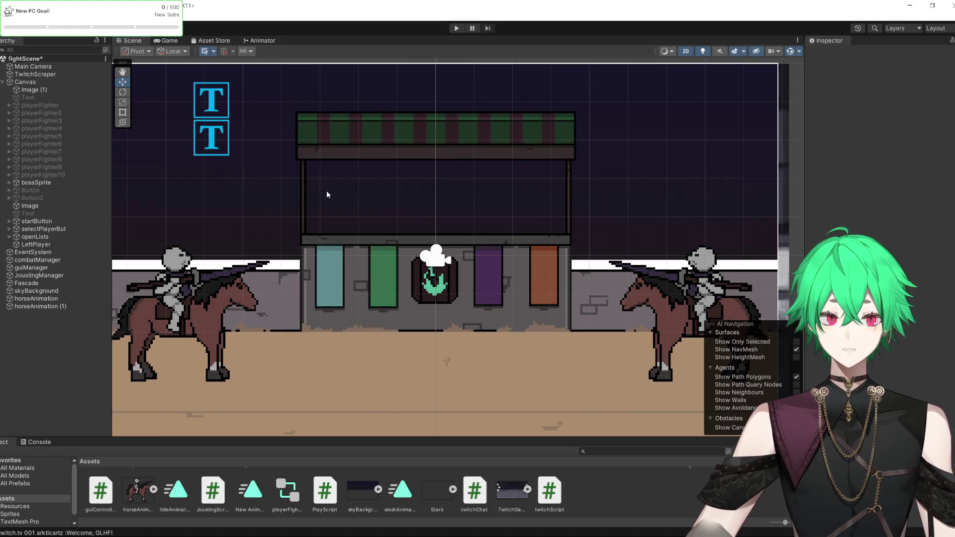
scroll(358, 243, down, 2)
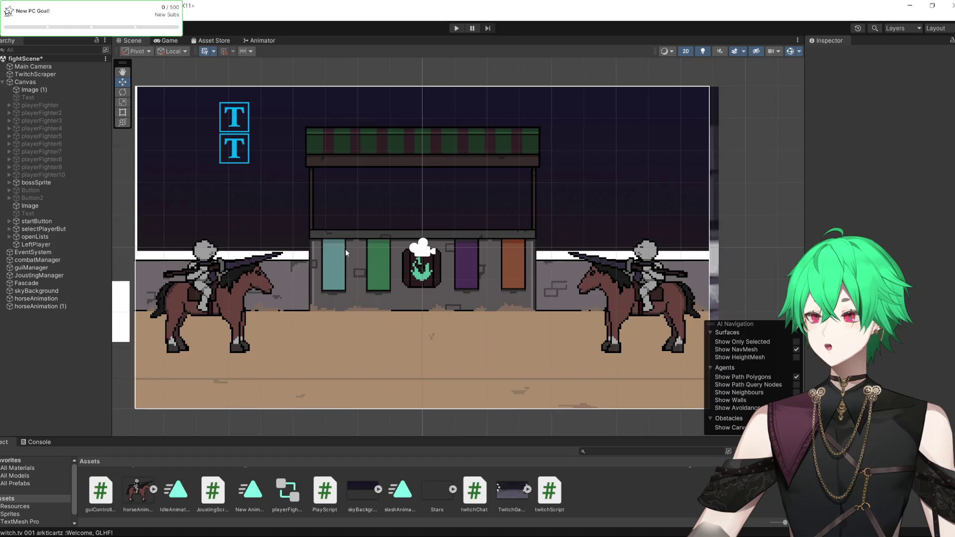
scroll(345, 249, up, 1)
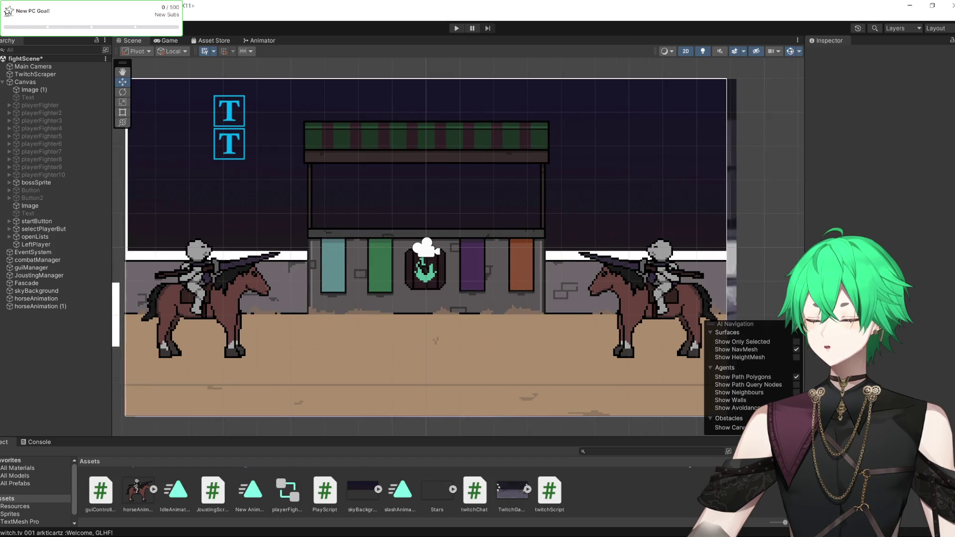
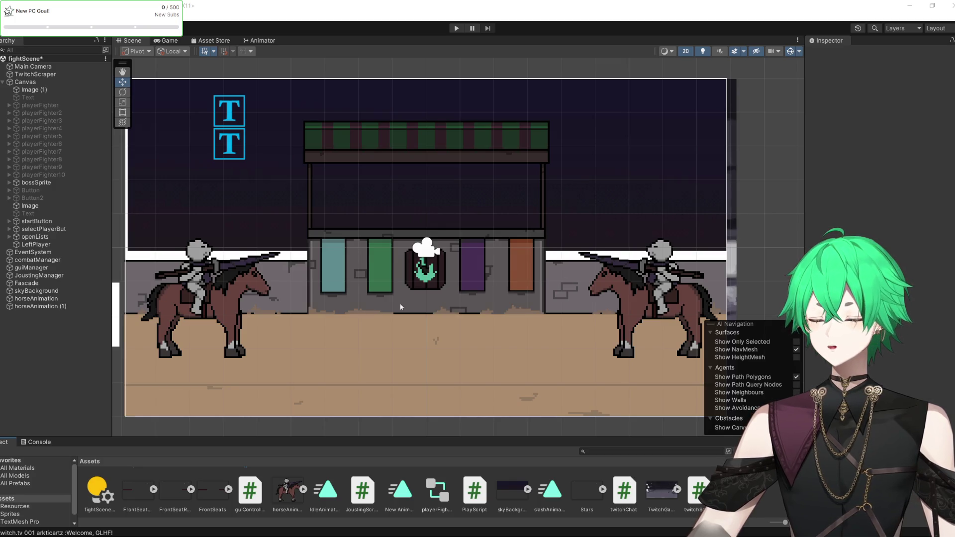
Inspect the import settings of the FrontSeatRight and FrontSeatLeft sprites.
click(182, 493)
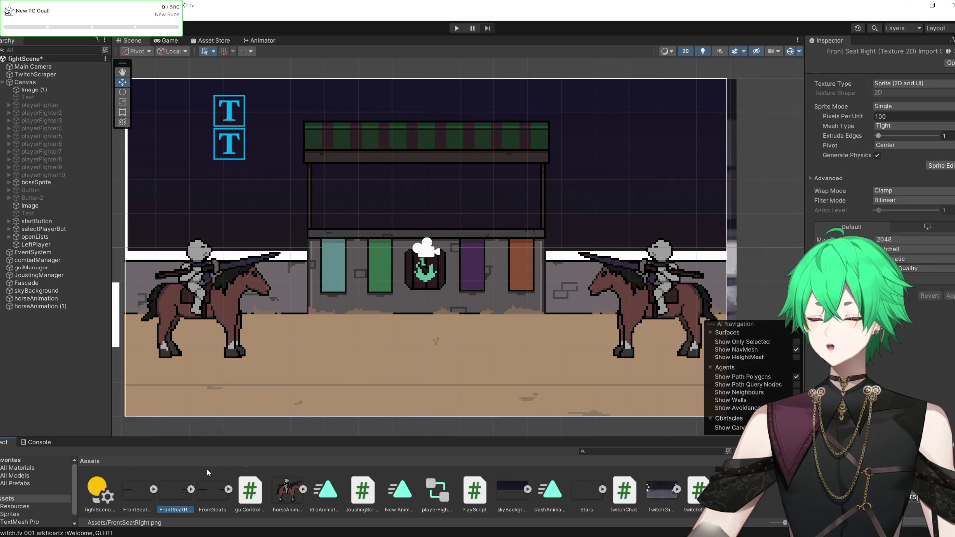
click(138, 492)
scroll(372, 367, up, 3)
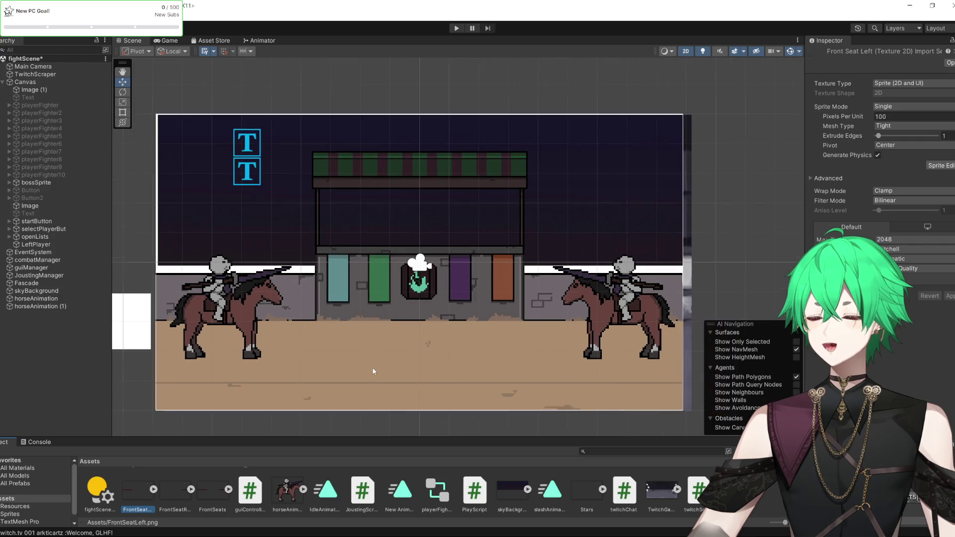
scroll(336, 319, down, 1)
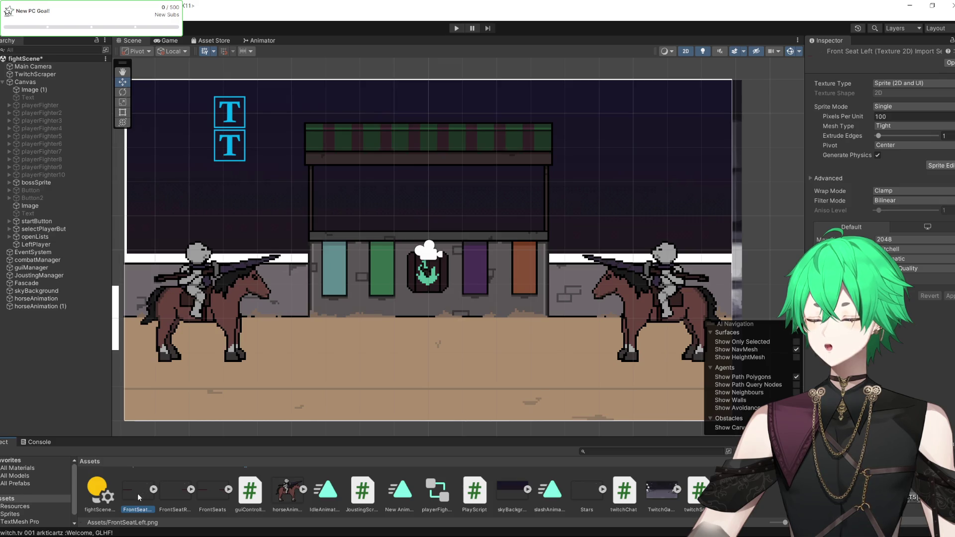
Place the FrontSeatLeft sprite in the arena scene, then undo the placement.
mouse_move(136, 493)
mouse_down()
mouse_move(241, 291)
mouse_move(55, 352)
mouse_move(50, 326)
mouse_up()
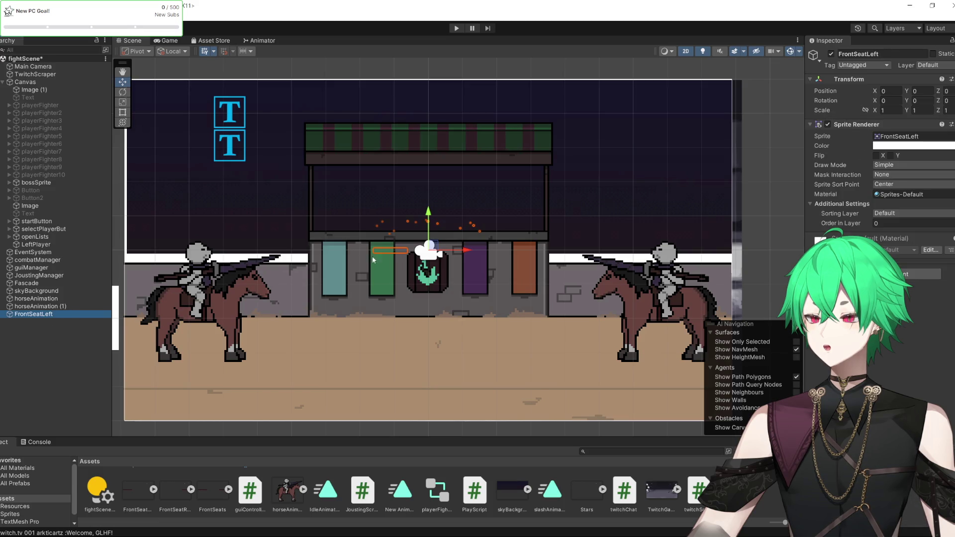
click(378, 249)
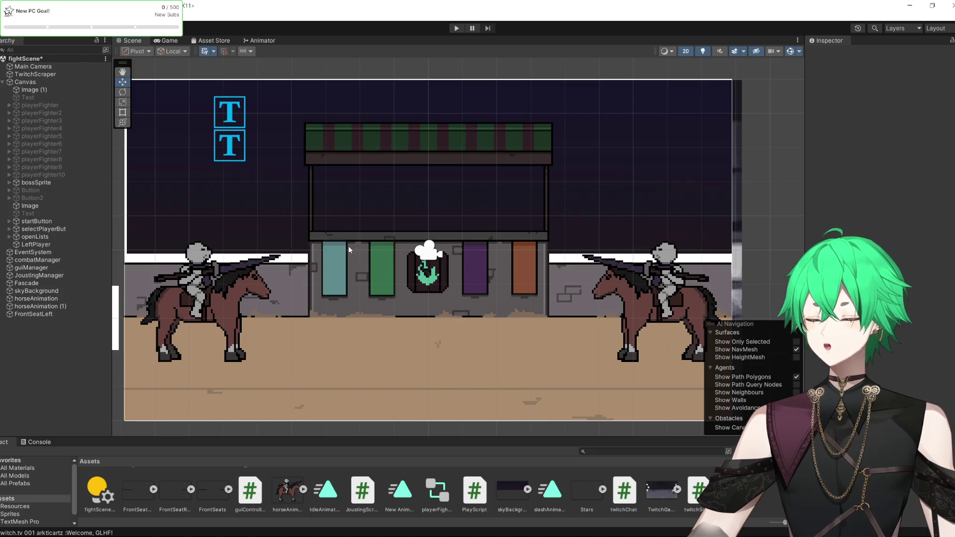
key(ctrl+z)
key(ctrl+z)
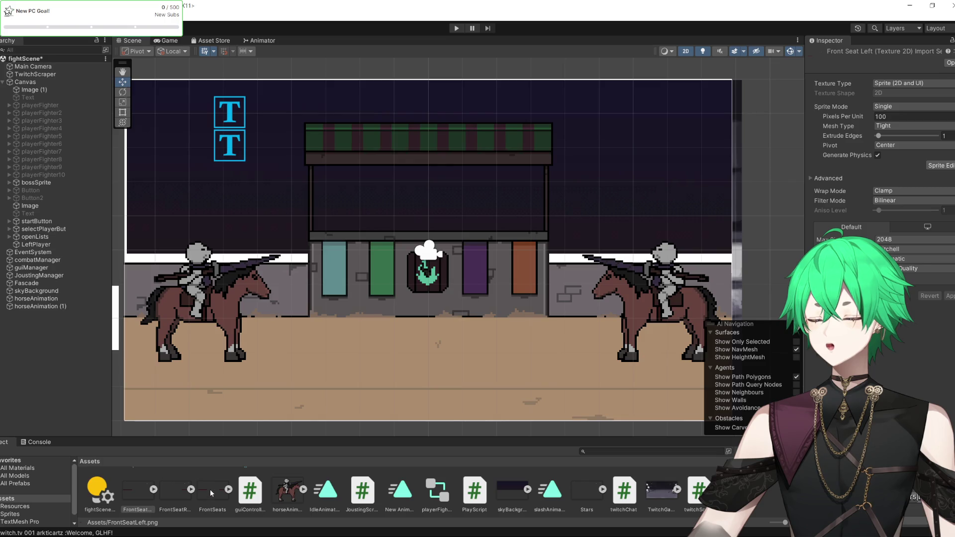
Place the FrontSeatLeft sprite in the scene again with Order in Layer 4.
scroll(216, 488, up, 2)
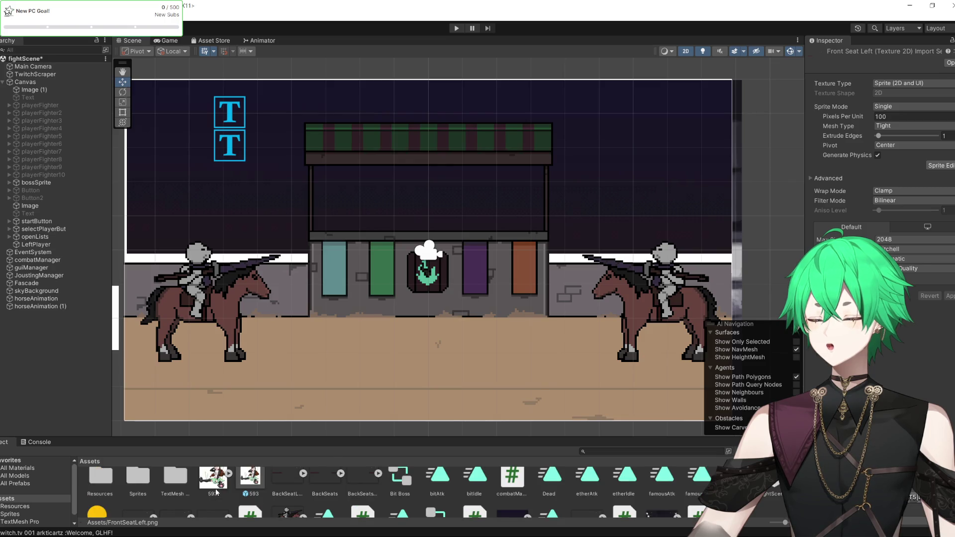
scroll(211, 494, down, 2)
shift+click(207, 490)
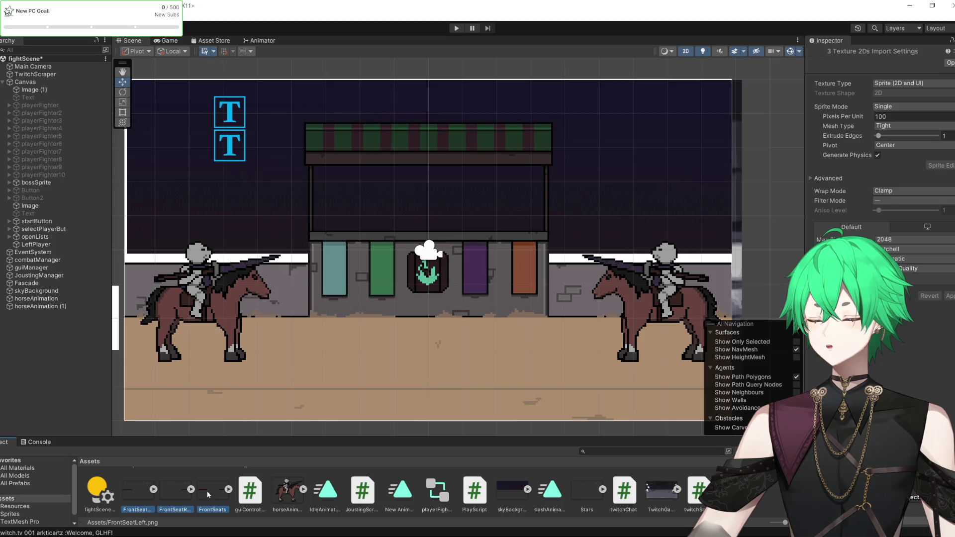
drag(137, 491, 322, 236)
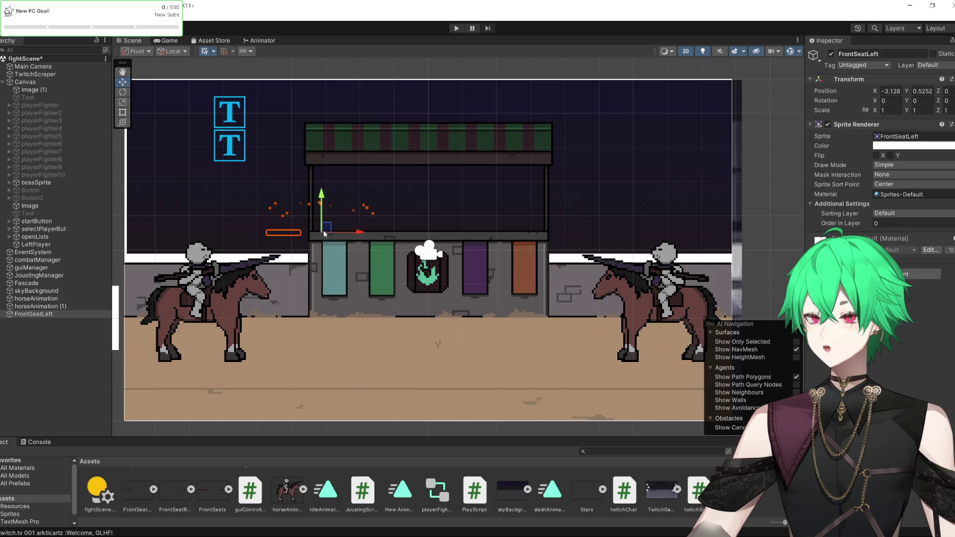
click(896, 224)
text(4)
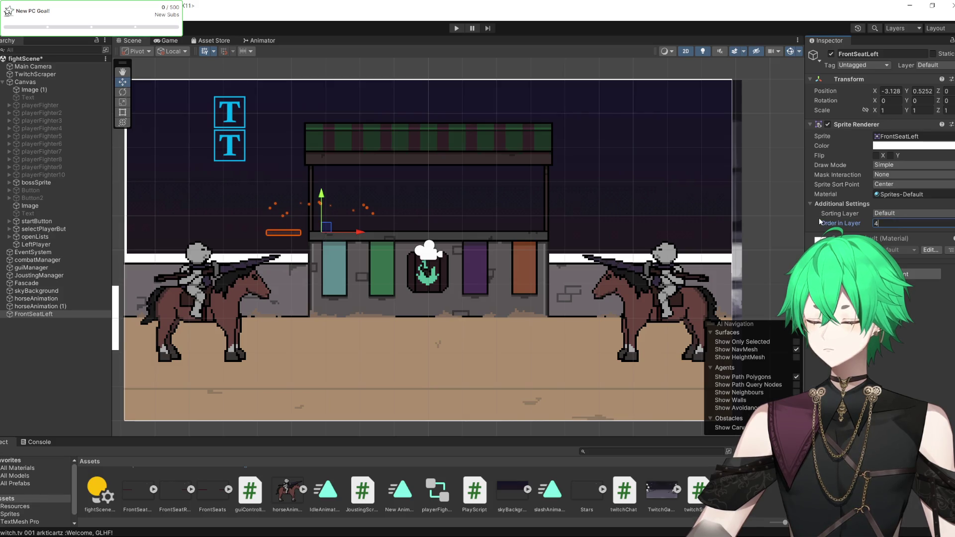
Scale the FrontSeatLeft strip over the wall with the Rect tool, then delete it from the scene.
click(125, 113)
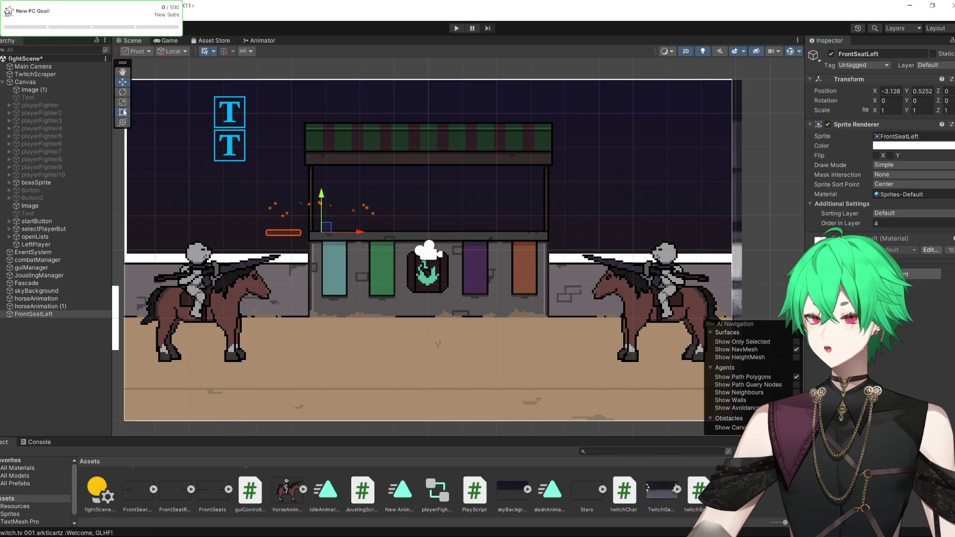
mouse_move(301, 230)
mouse_down()
mouse_move(641, 70)
mouse_move(634, 97)
mouse_up()
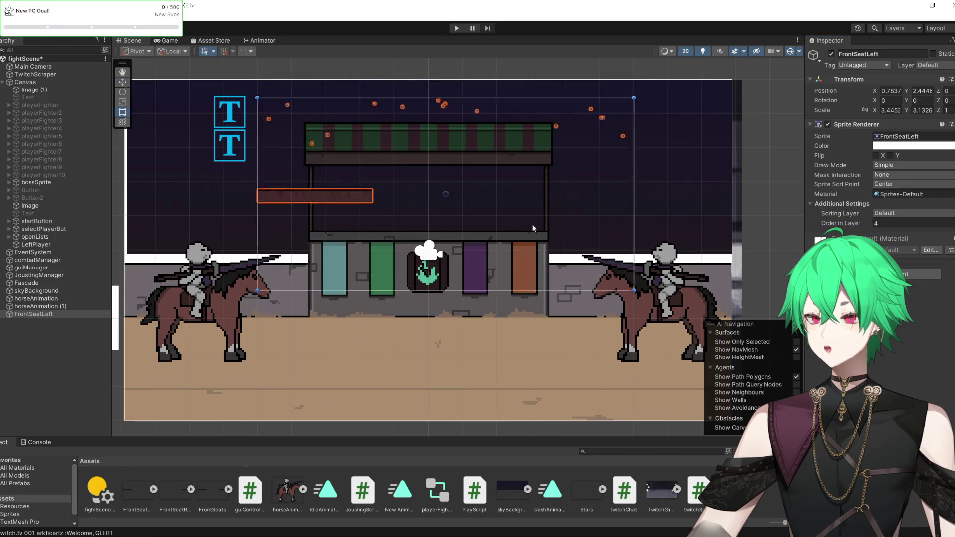
drag(257, 290, 186, 414)
drag(633, 98, 746, 91)
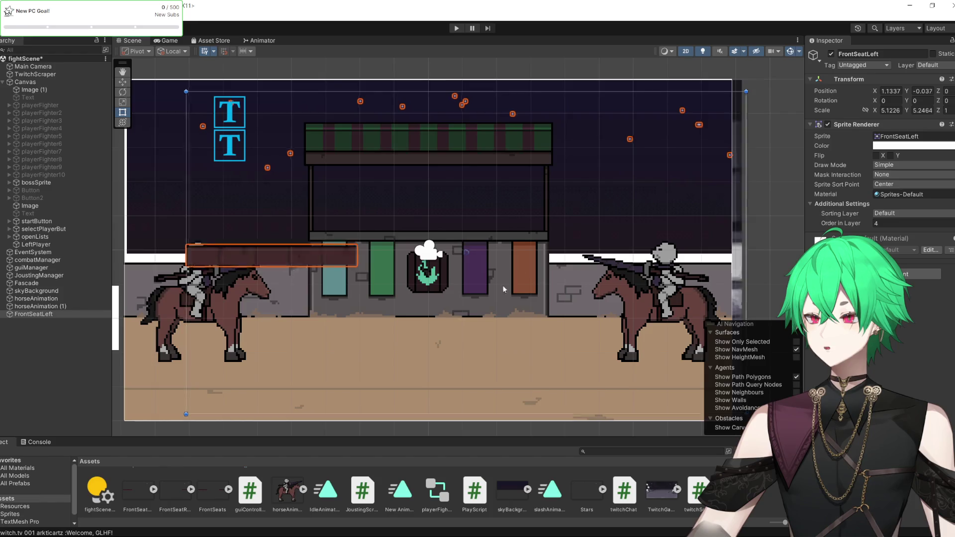
mouse_move(502, 285)
mouse_down()
mouse_move(445, 315)
mouse_move(458, 297)
mouse_up()
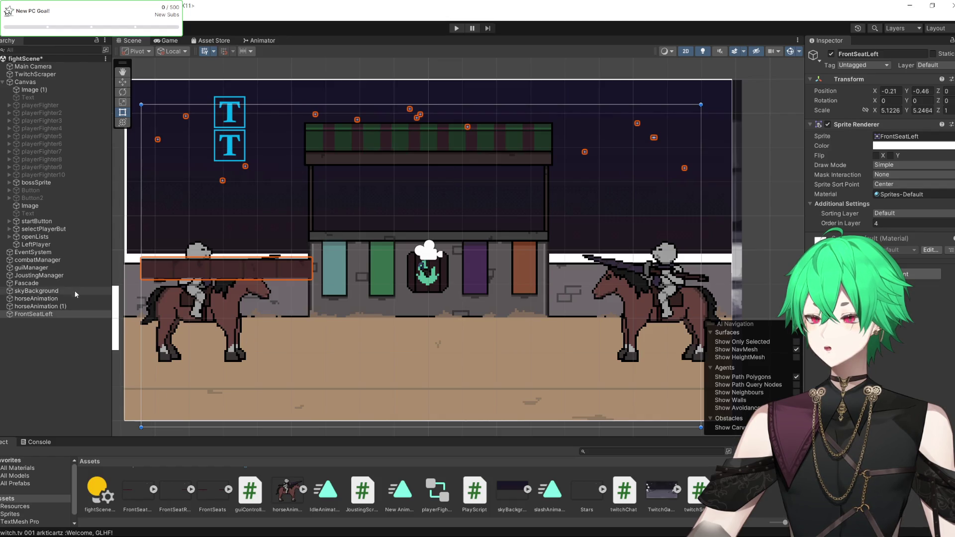
click(56, 317)
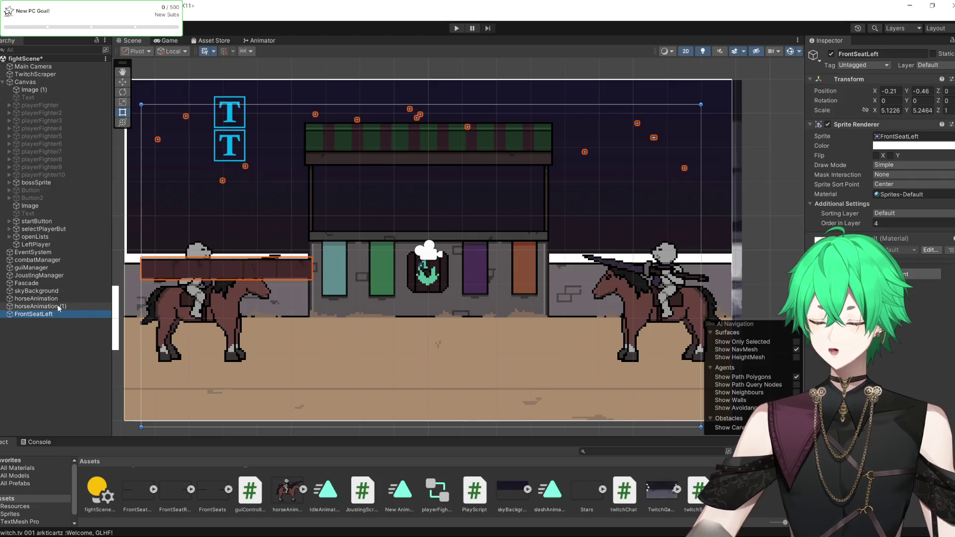
key(Delete)
Delete the three FrontSeat sprite PNGs from the project assets.
click(204, 496)
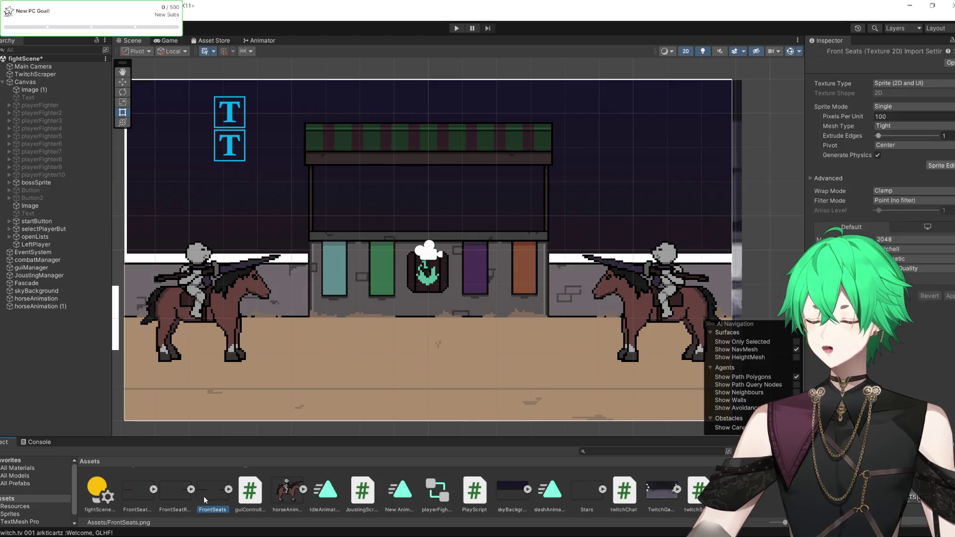
shift+click(138, 497)
right_click(140, 492)
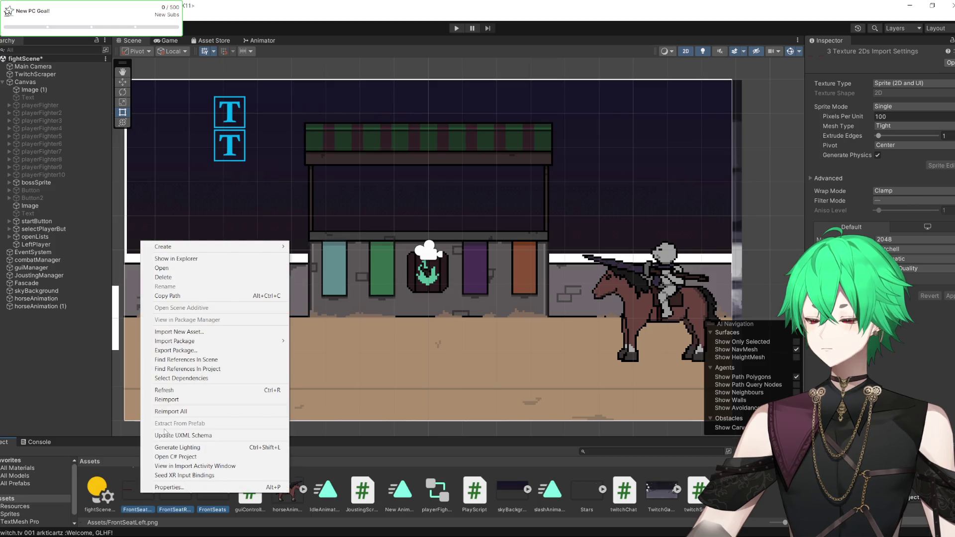
click(187, 278)
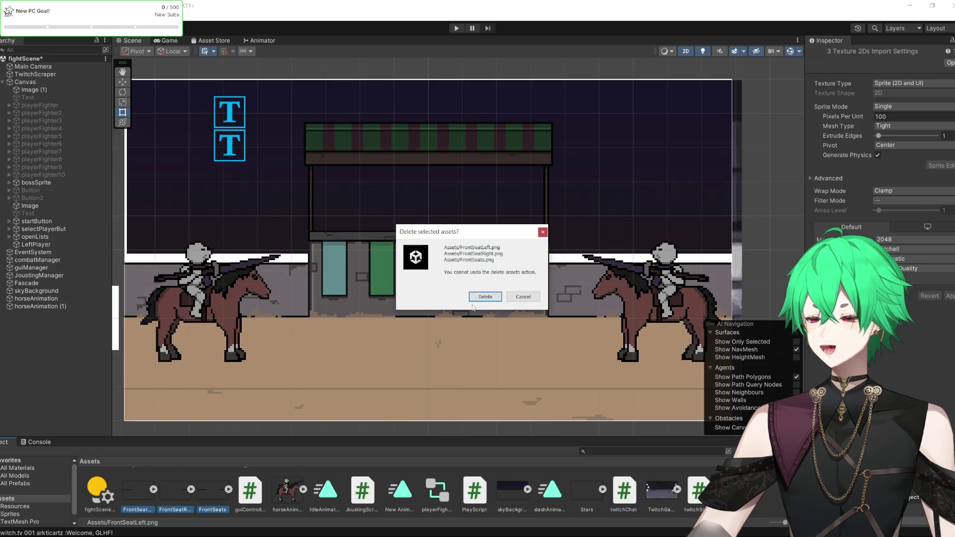
click(485, 297)
Delete the BackSeatLeft, BackSeats and BackSeatsRight sprite PNGs from the assets.
scroll(453, 518, up, 1)
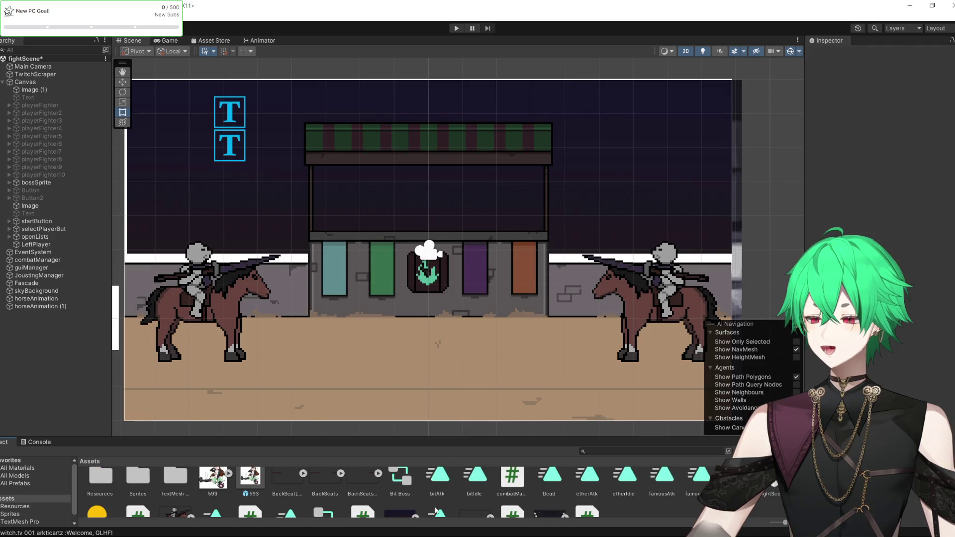
click(357, 477)
shift+click(283, 491)
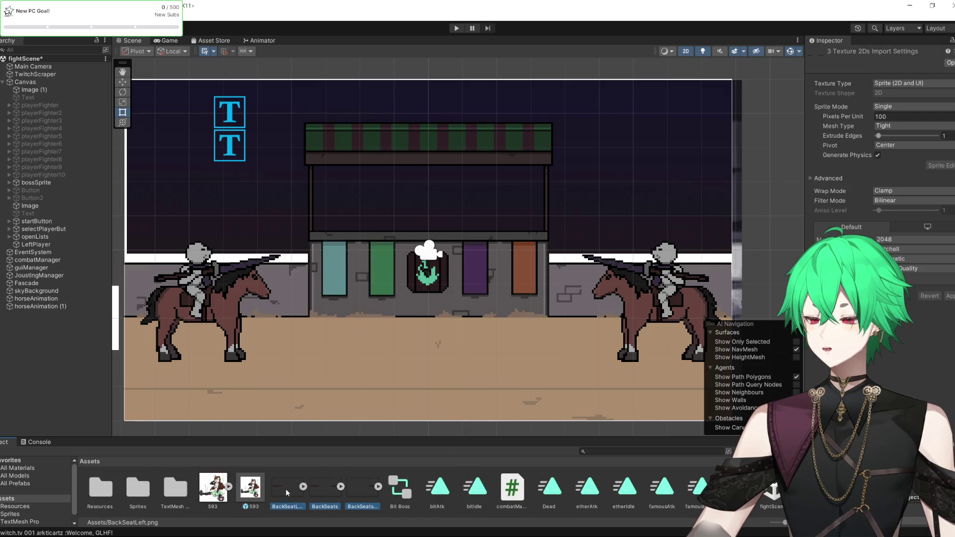
right_click(285, 489)
click(309, 273)
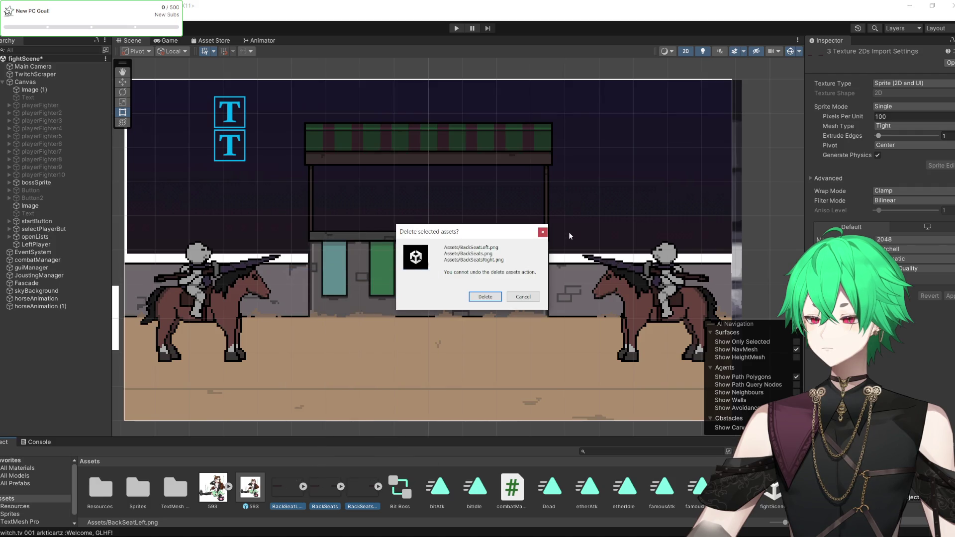
click(475, 297)
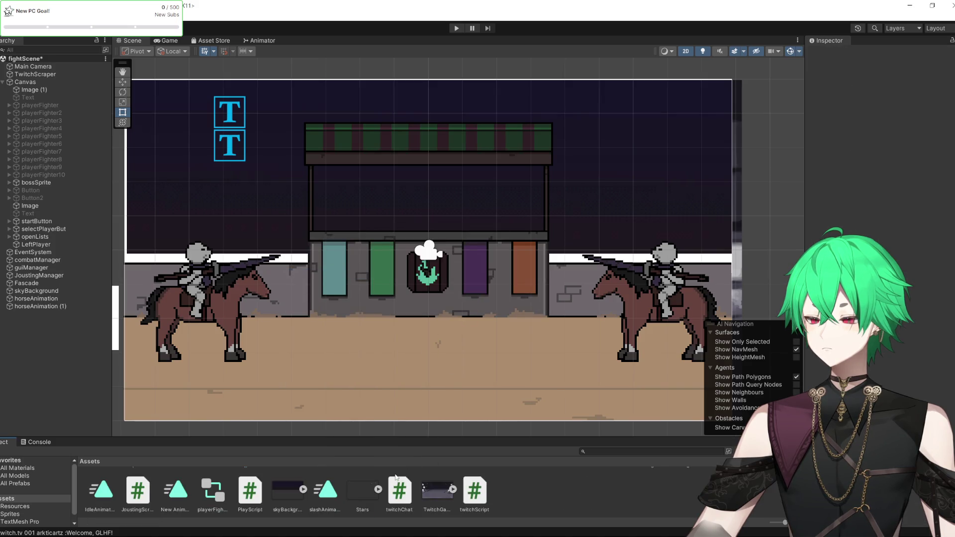
key(alt+Tab)
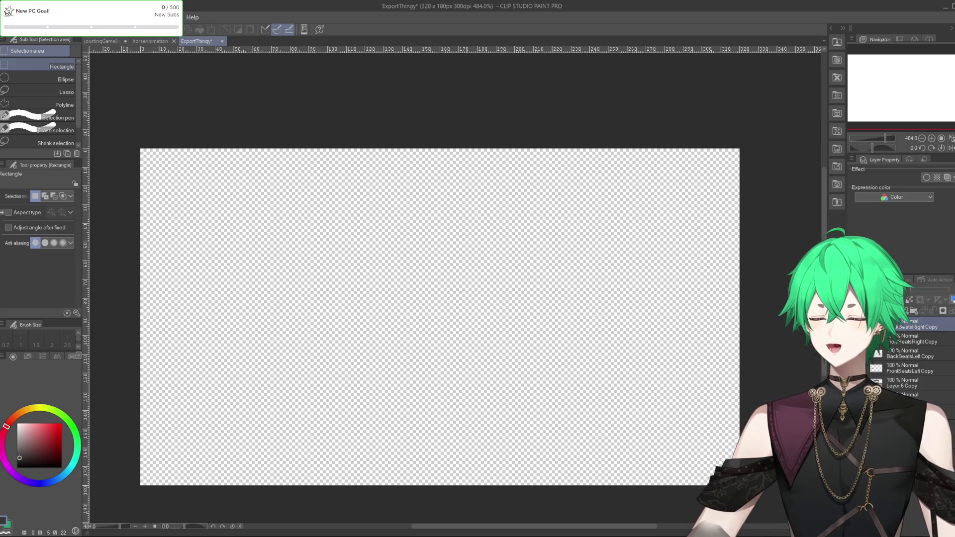
Undo back to the maroon brick bars, remove the upper bar on FrontSeatsLeft Copy, and deselect.
key(ctrl+z)
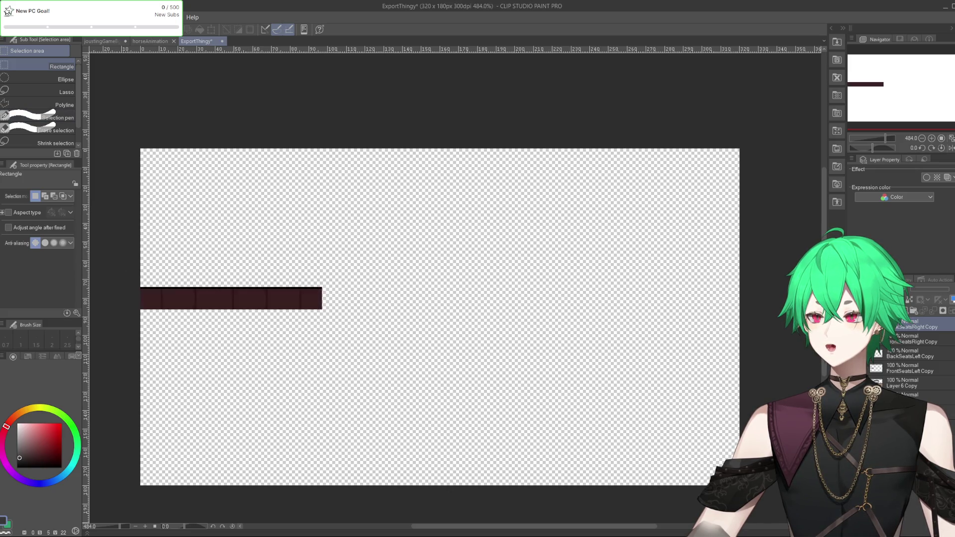
key(ctrl+z)
click(904, 372)
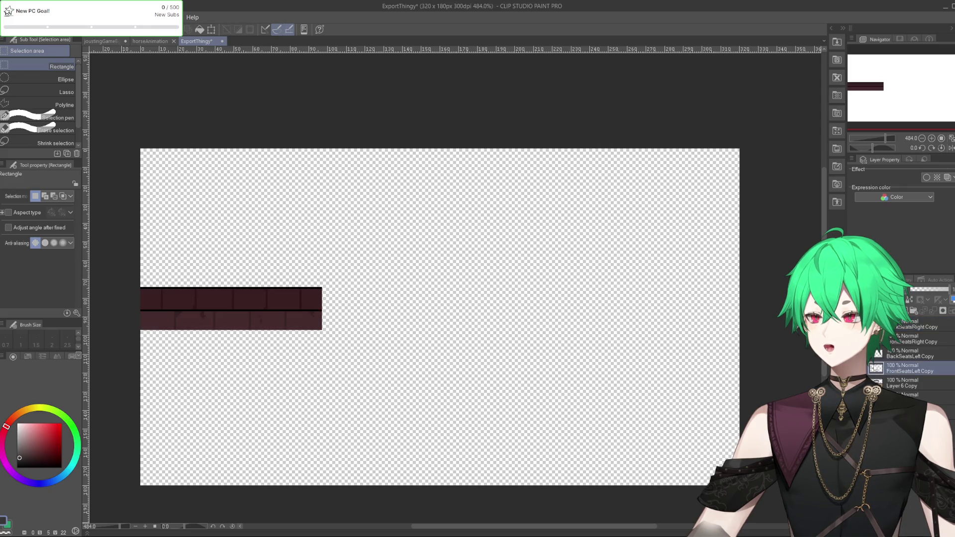
key(Delete)
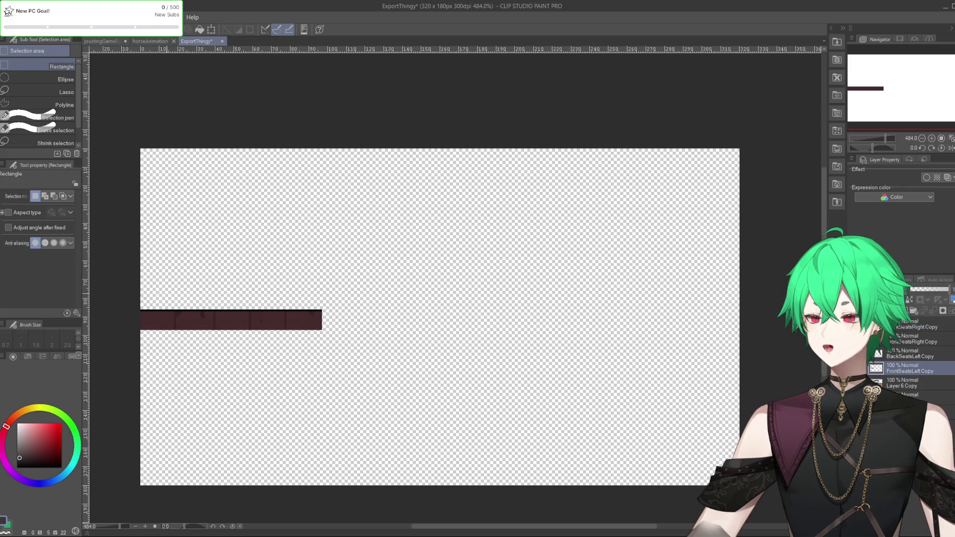
drag(114, 285, 351, 349)
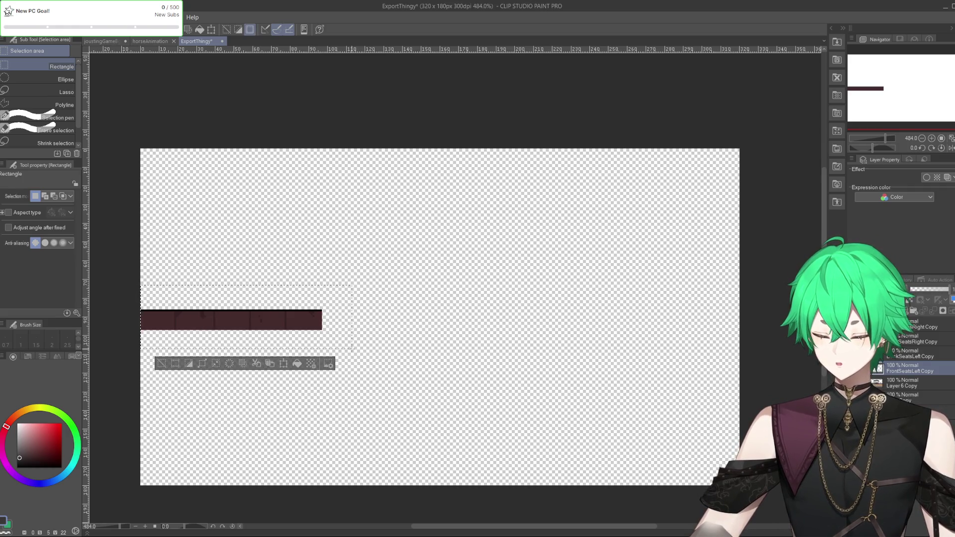
key(ctrl+d)
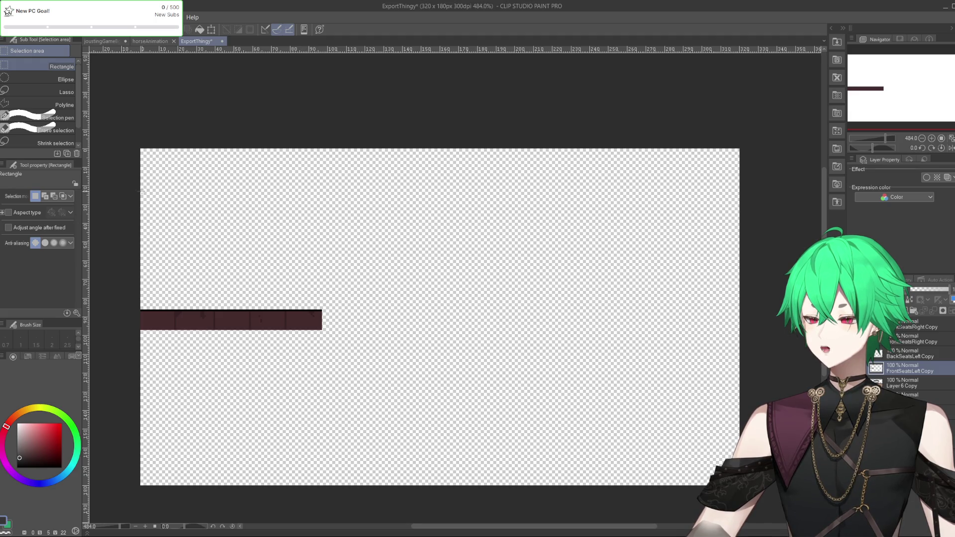
Compare against the joustingGameBg and horseAnimation documents, then clear the selection in ExportThingy.
click(101, 40)
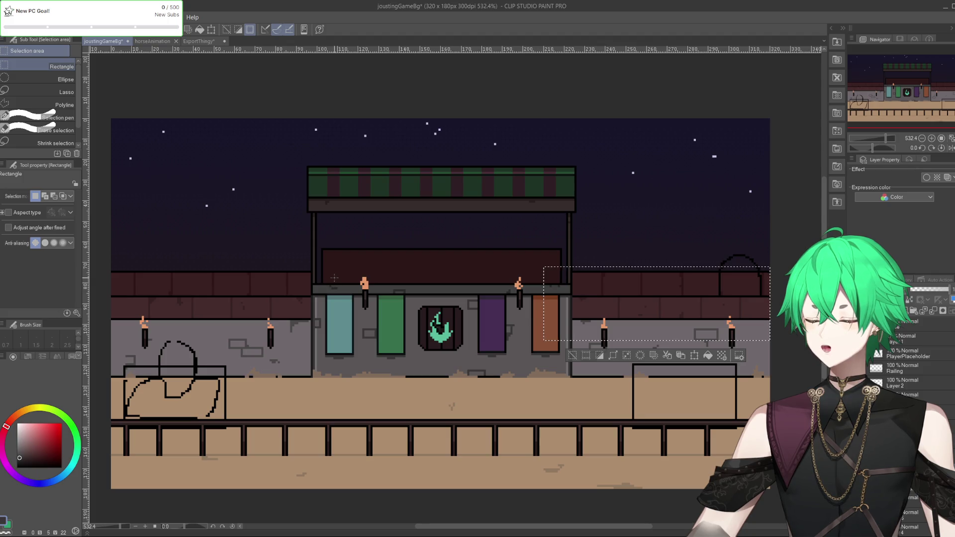
click(198, 41)
drag(118, 277, 354, 364)
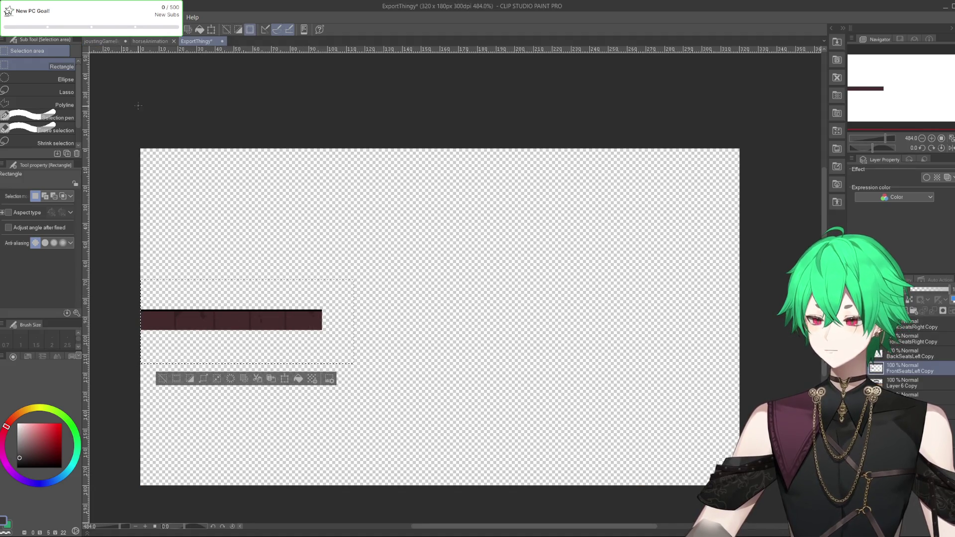
click(101, 42)
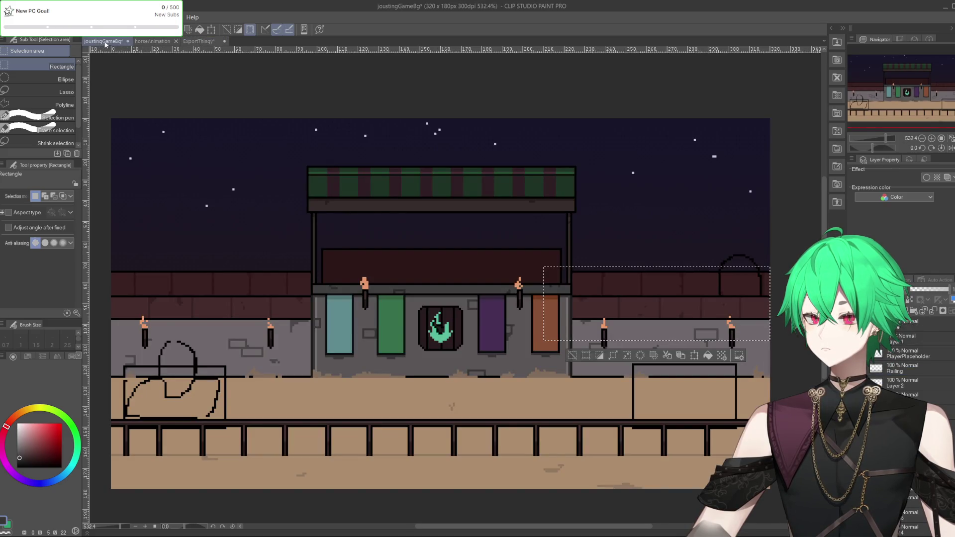
click(142, 42)
click(190, 42)
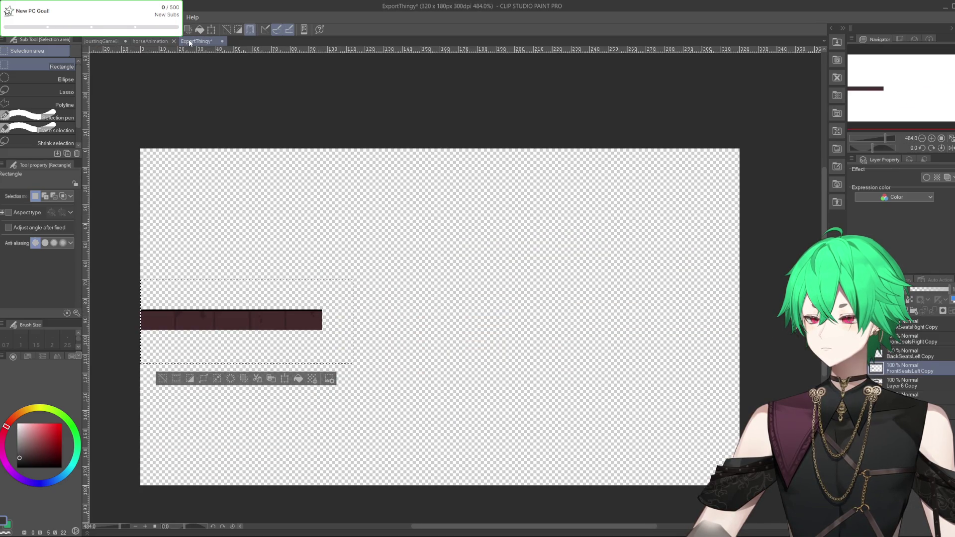
key(ctrl+d)
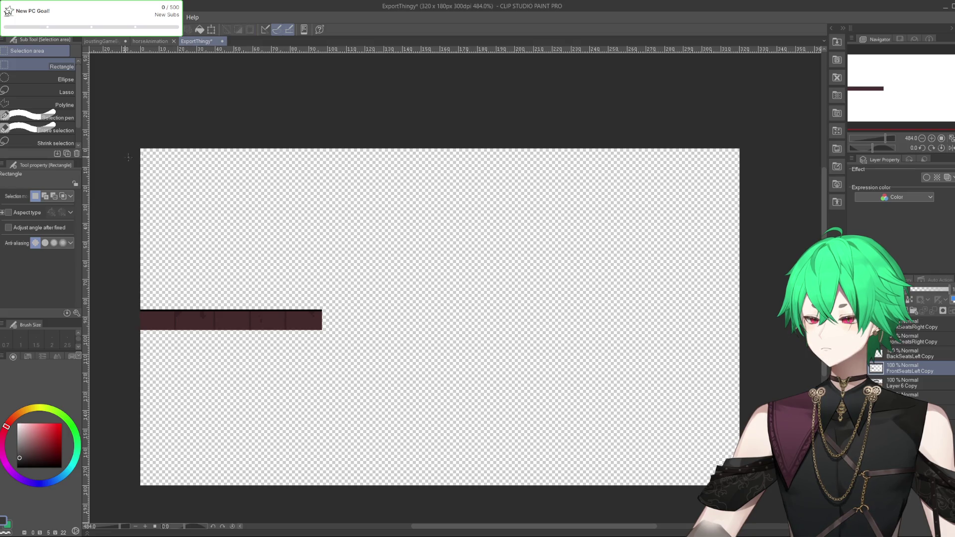
Export the FrontSeatsLeft Copy layer as a single-layer PNG.
click(7, 17)
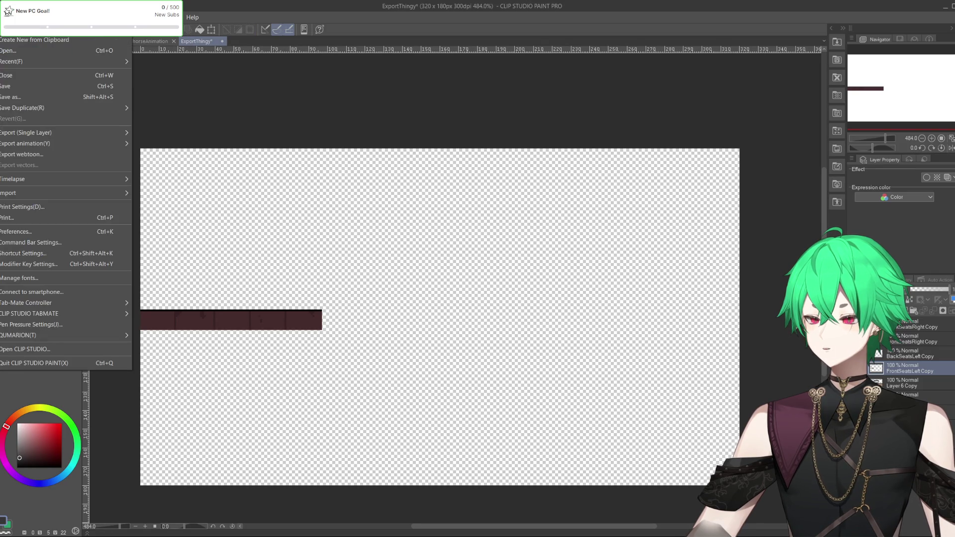
mouse_move(64, 132)
click(182, 155)
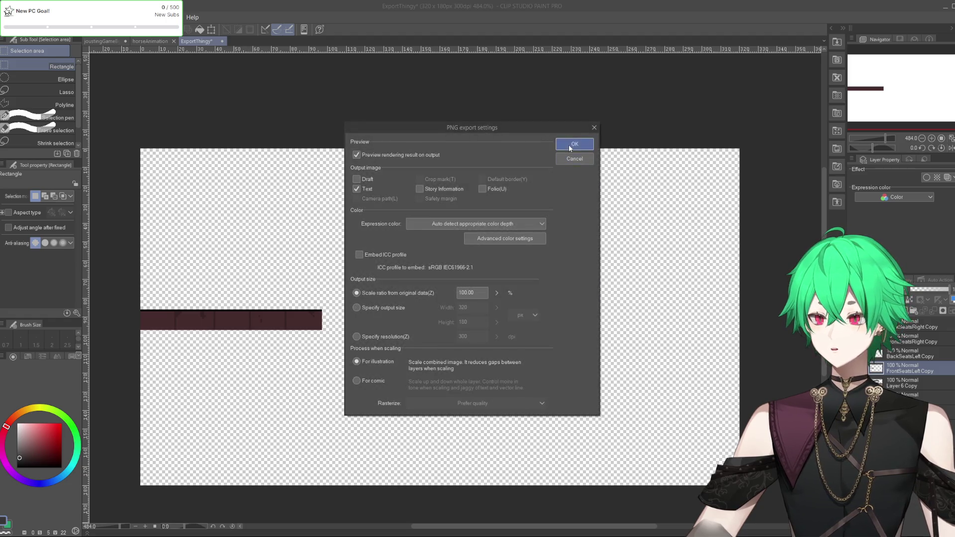
click(573, 146)
click(593, 186)
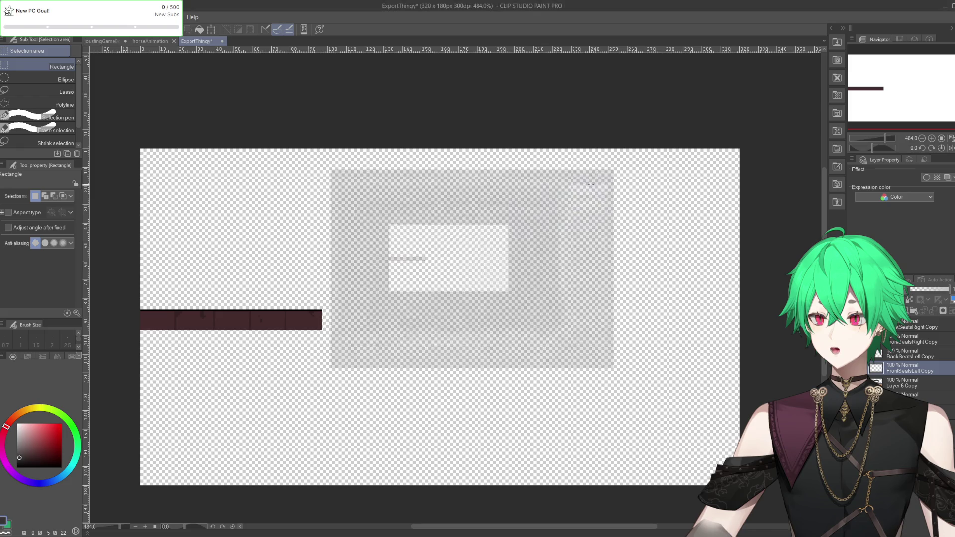
Switch to the BackSeatsLeft Copy layer and export it as a single-layer PNG.
click(913, 354)
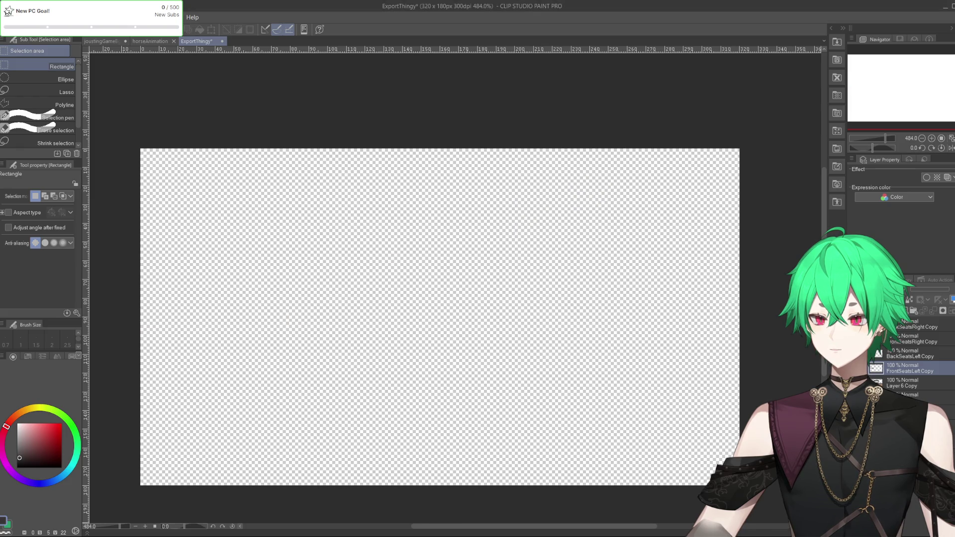
click(913, 355)
click(913, 354)
click(913, 354)
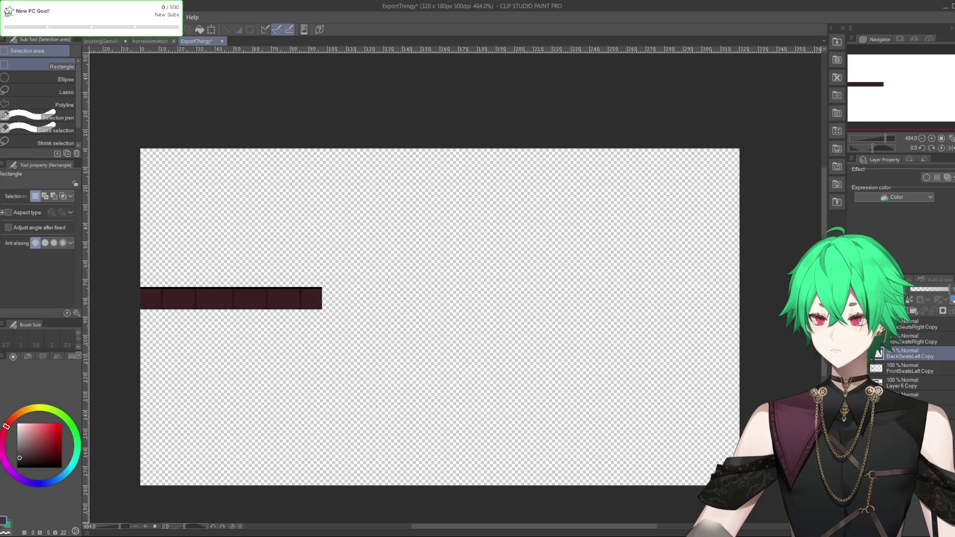
click(10, 17)
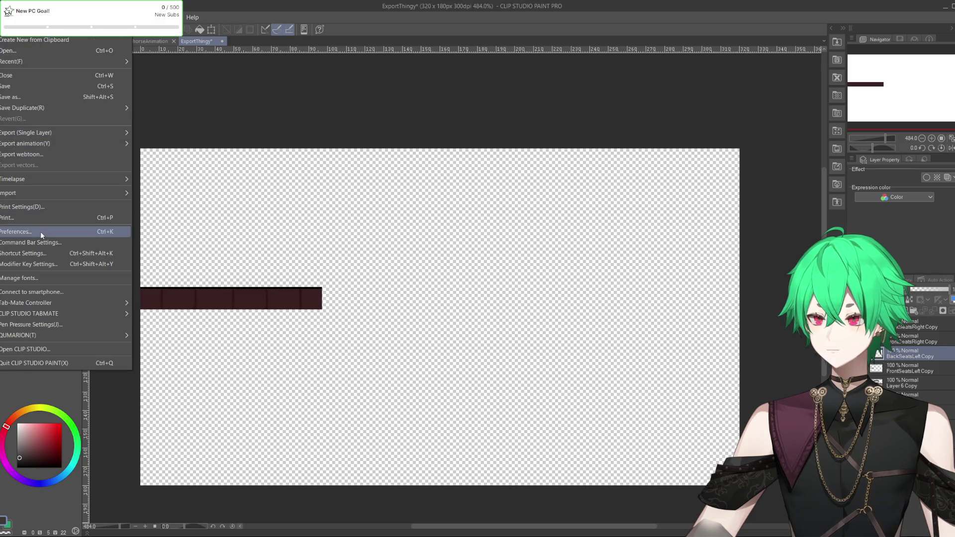
mouse_move(36, 132)
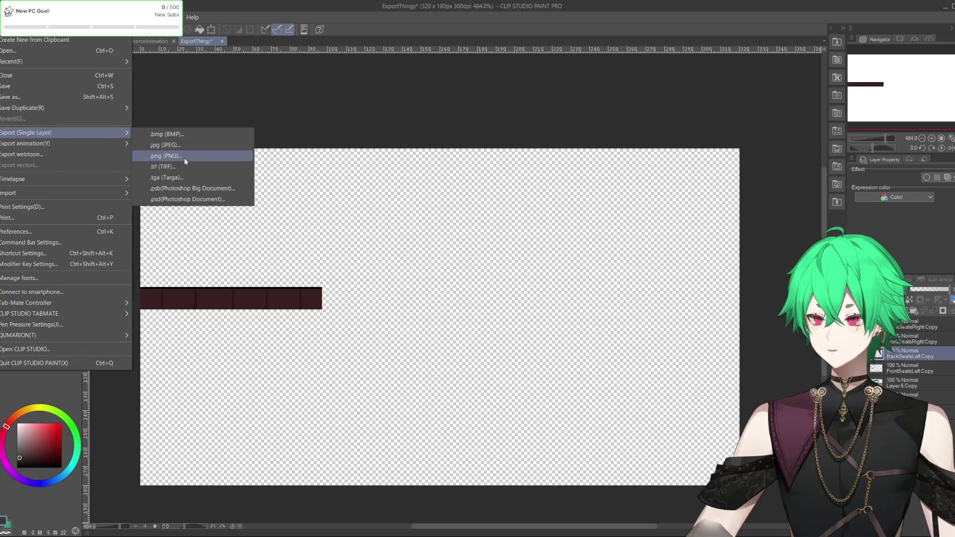
click(184, 157)
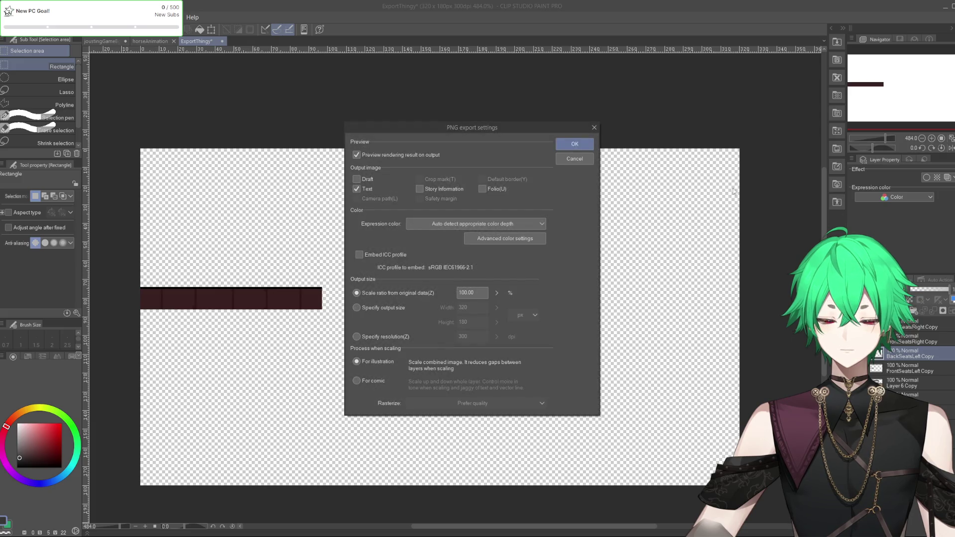
click(576, 145)
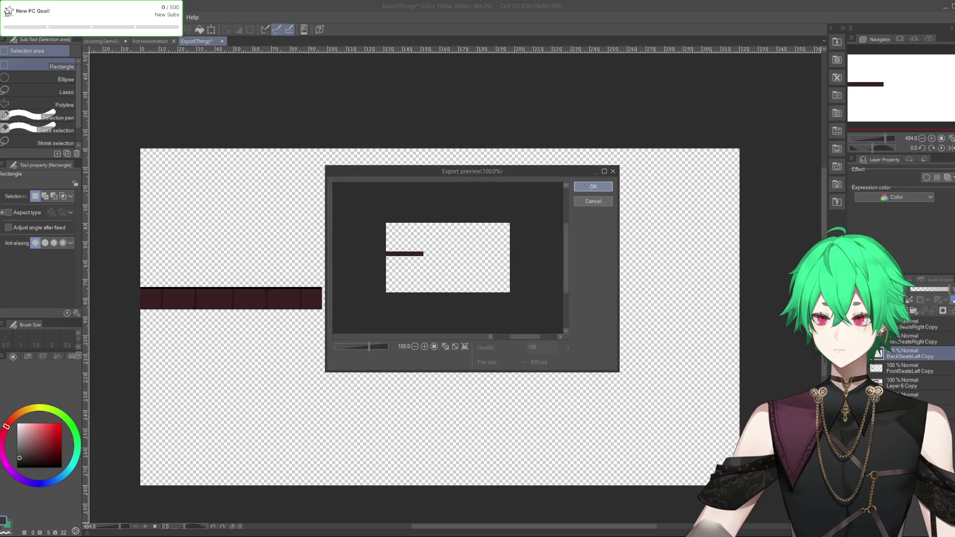
click(592, 186)
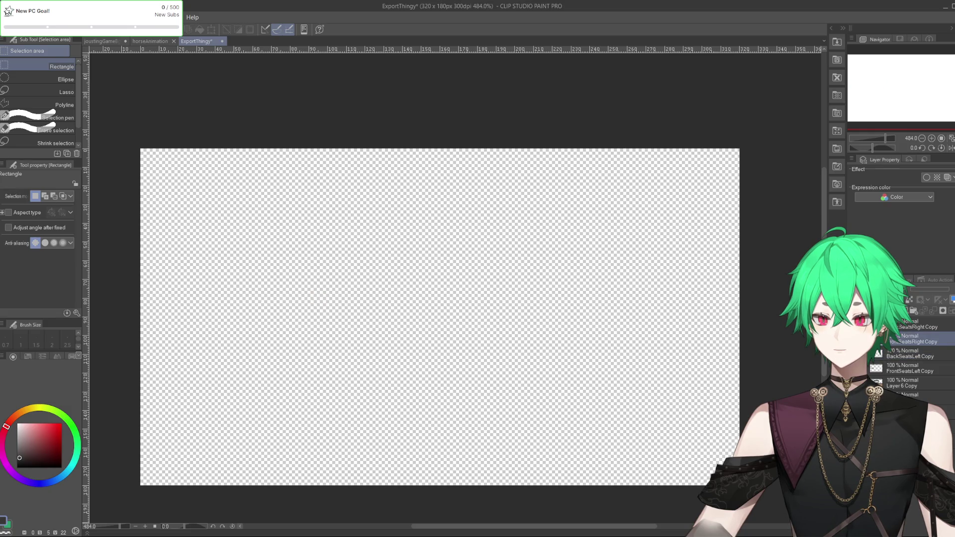
Export the front-right seat strip layer as a single-layer PNG.
key(alt+f)
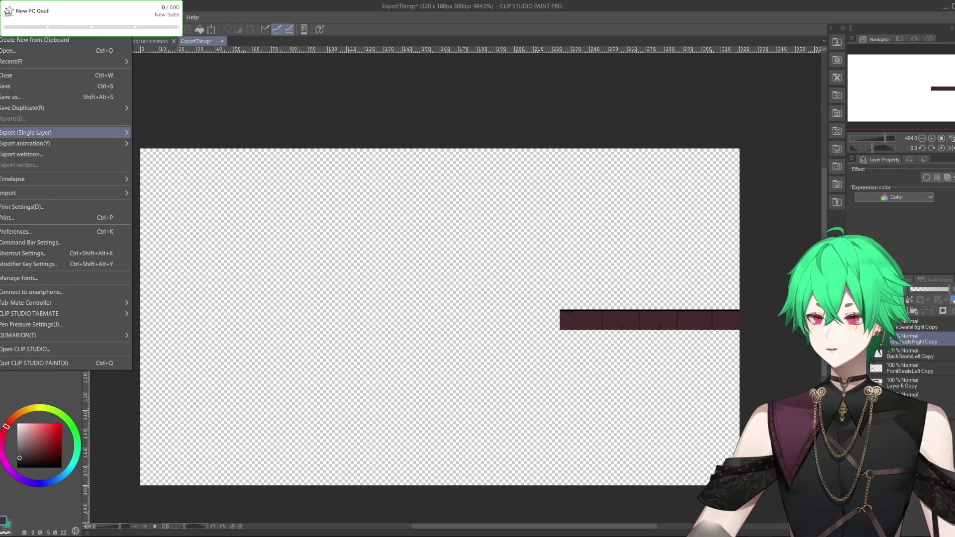
mouse_move(114, 132)
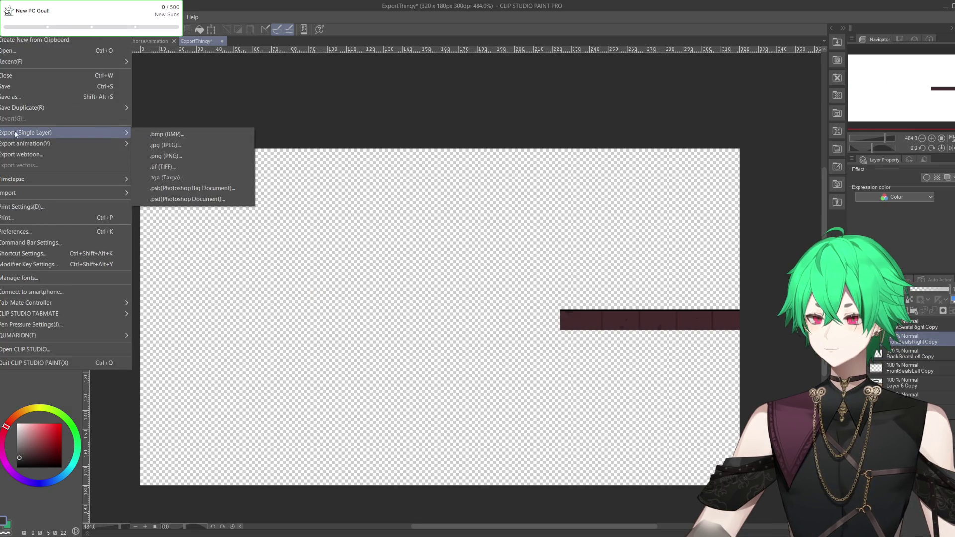
click(166, 155)
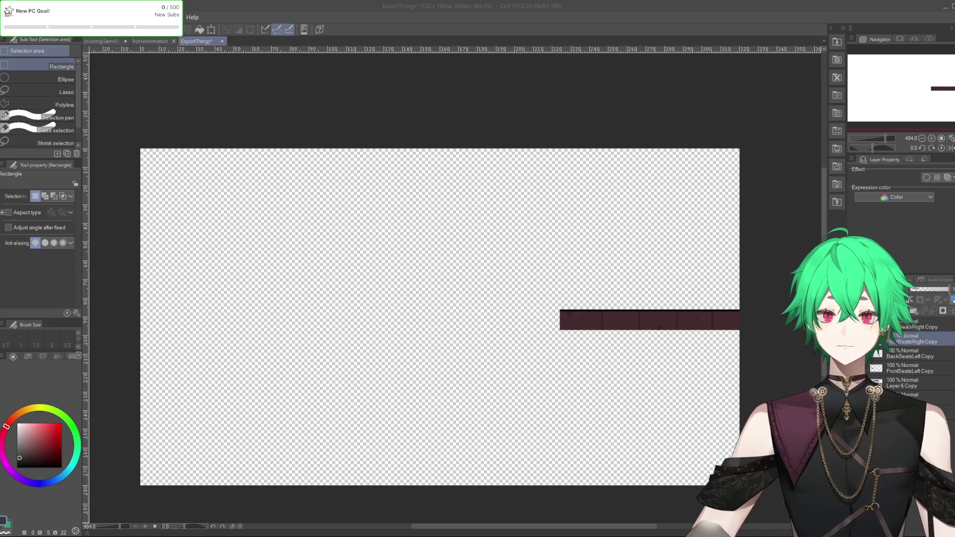
click(578, 147)
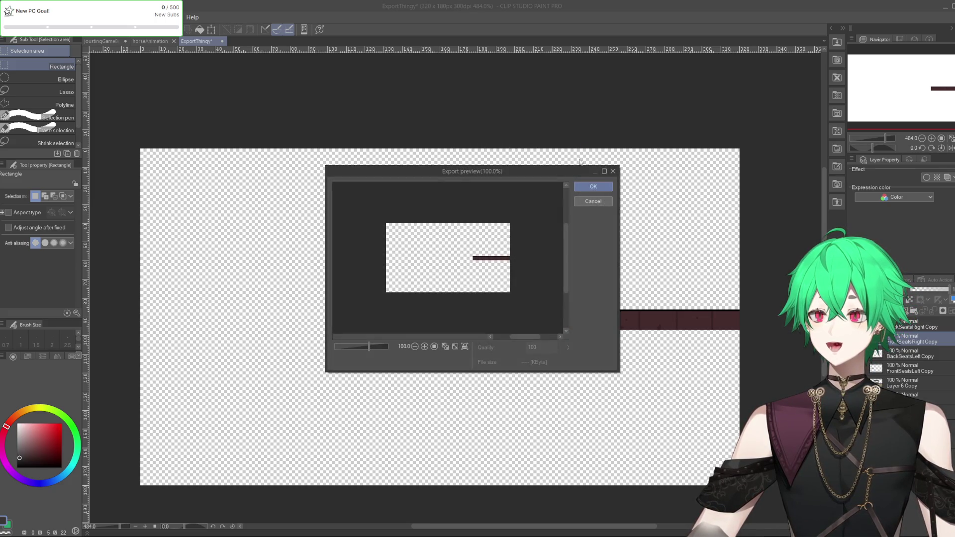
click(589, 185)
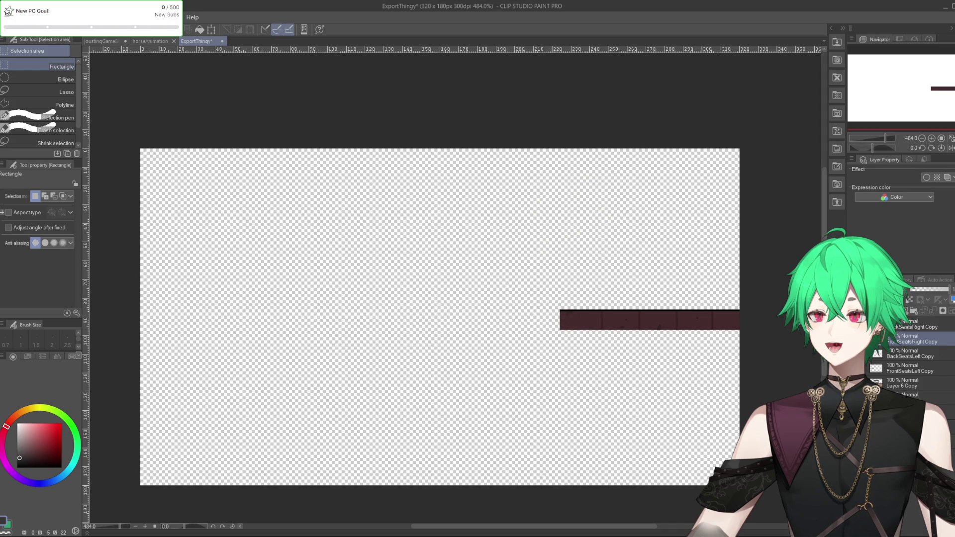
Export the back-right seat strip layer as a single-layer PNG.
key(alt+f)
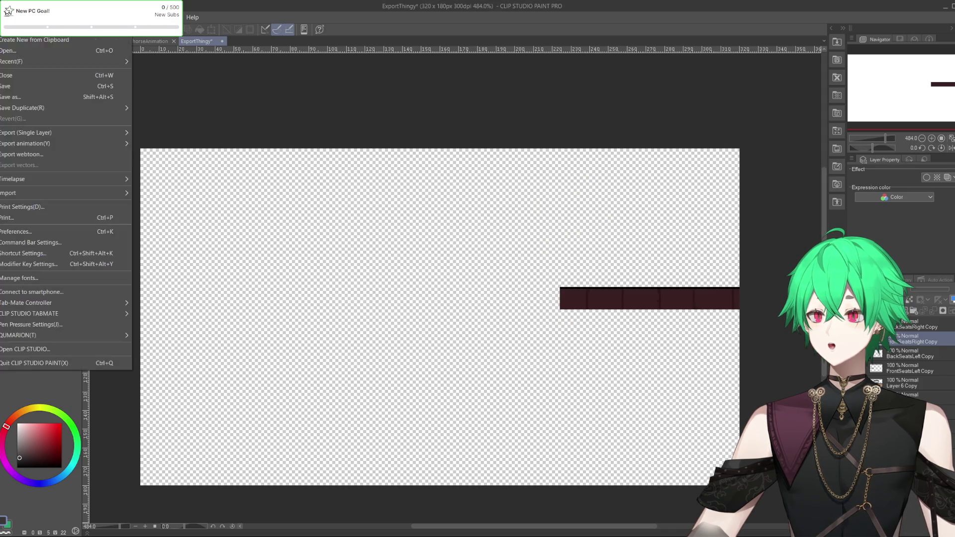
mouse_move(18, 137)
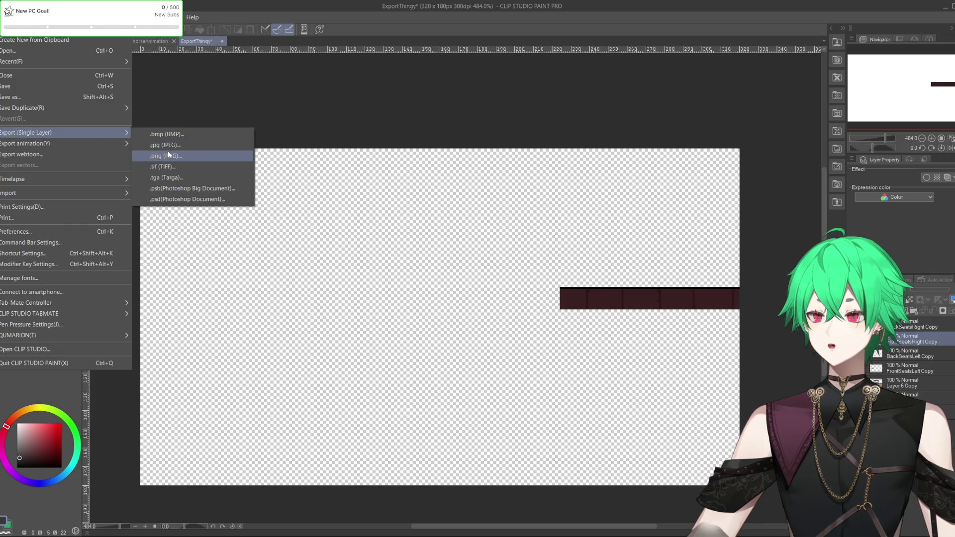
click(169, 155)
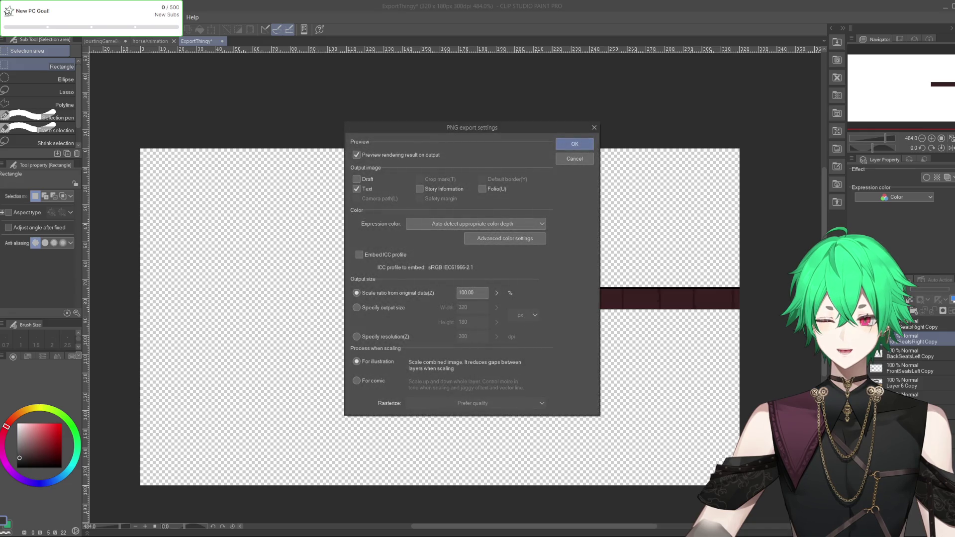
click(568, 142)
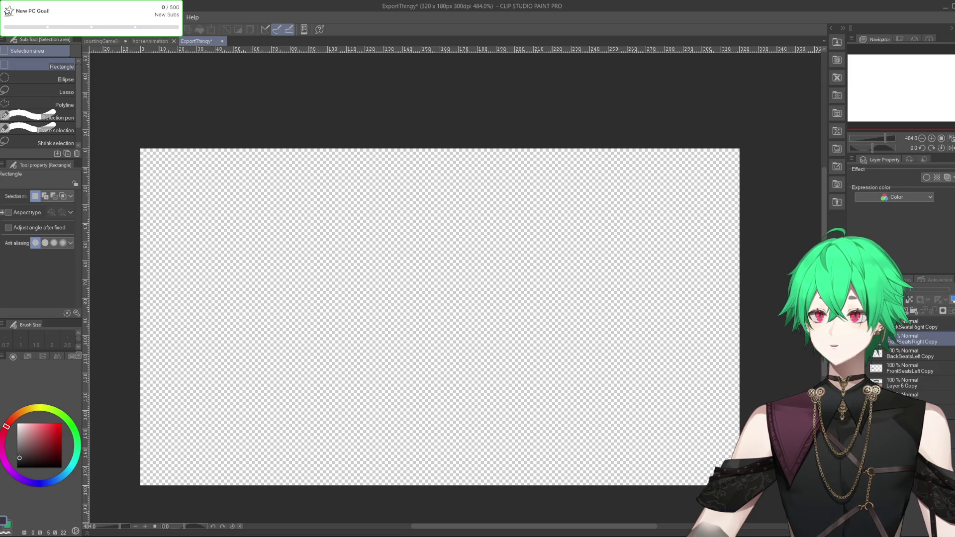
key(alt+Tab)
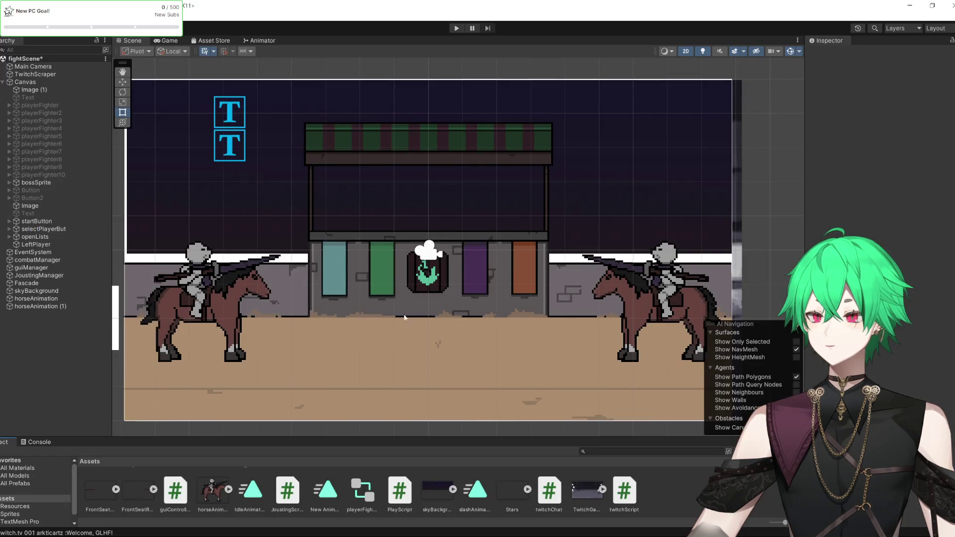
Drag FrontSeatLeft into fightScene, try Order in Layer 4 and a small move, then undo.
scroll(448, 267, down, 1)
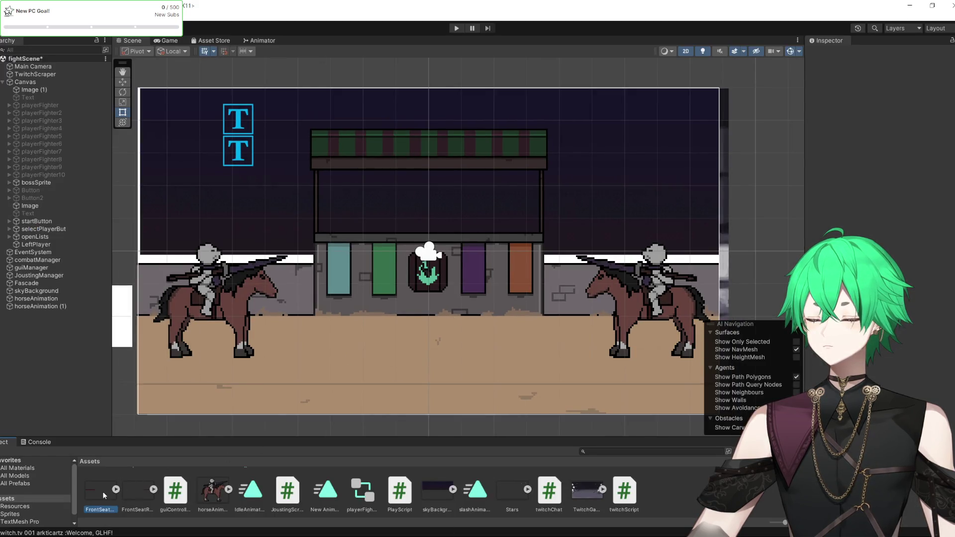
drag(103, 491, 339, 340)
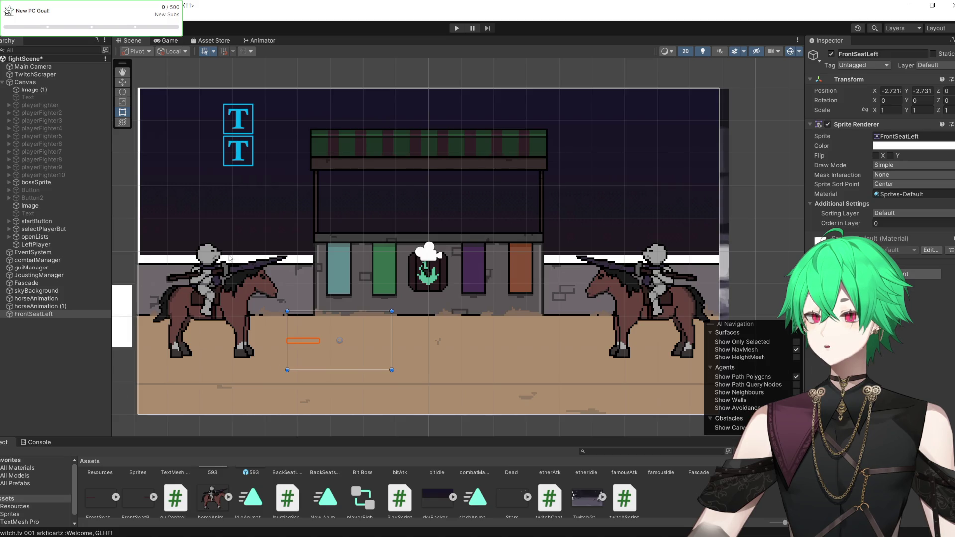
click(878, 226)
text(4)
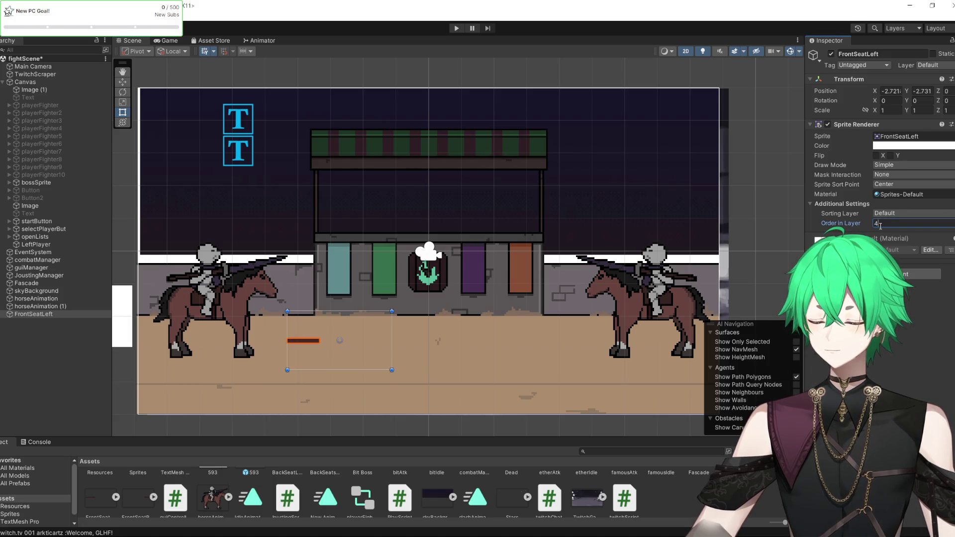
mouse_move(369, 359)
mouse_down()
mouse_move(395, 334)
mouse_move(398, 357)
mouse_up()
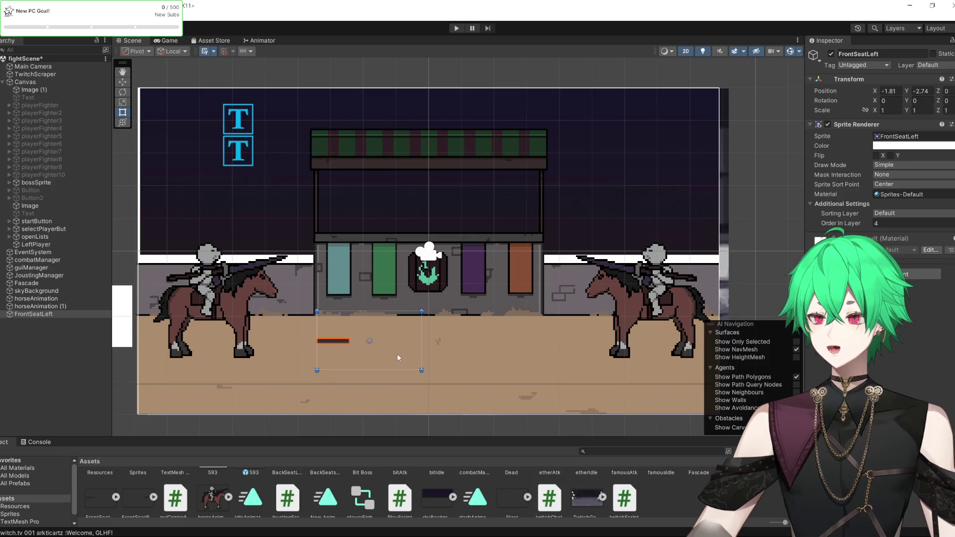
key(ctrl+z)
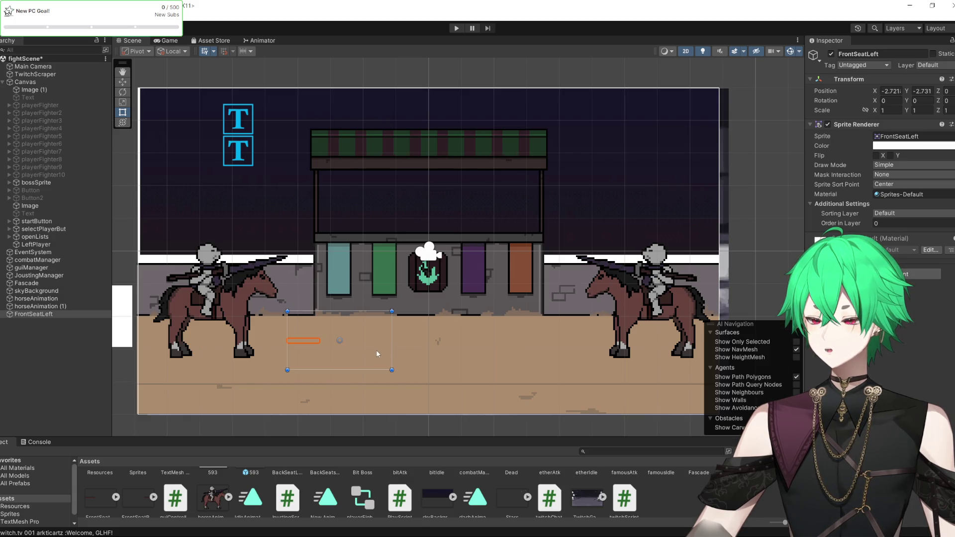
Stretch FrontSeatLeft across the left wall top to scale 5.5557 with Order in Layer 1.
mouse_move(376, 352)
mouse_down()
mouse_move(294, 180)
mouse_move(224, 130)
mouse_move(472, 318)
mouse_move(696, 464)
mouse_up()
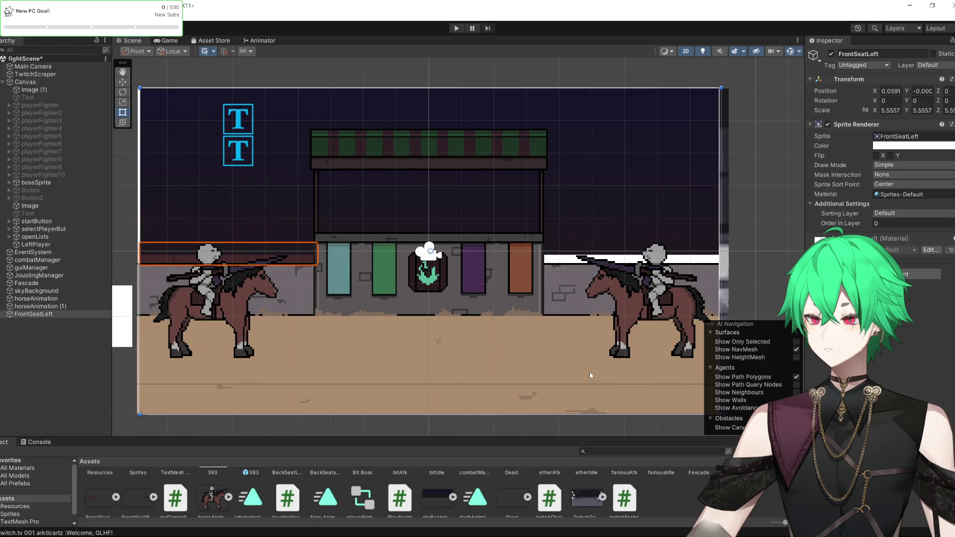
mouse_move(590, 375)
mouse_down()
mouse_move(590, 363)
mouse_move(591, 374)
mouse_up()
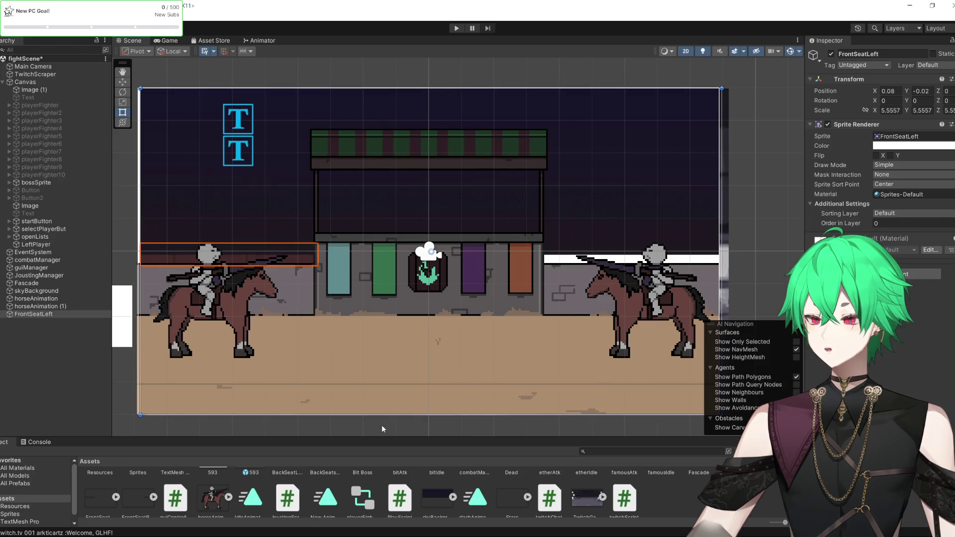
click(884, 223)
text(1)
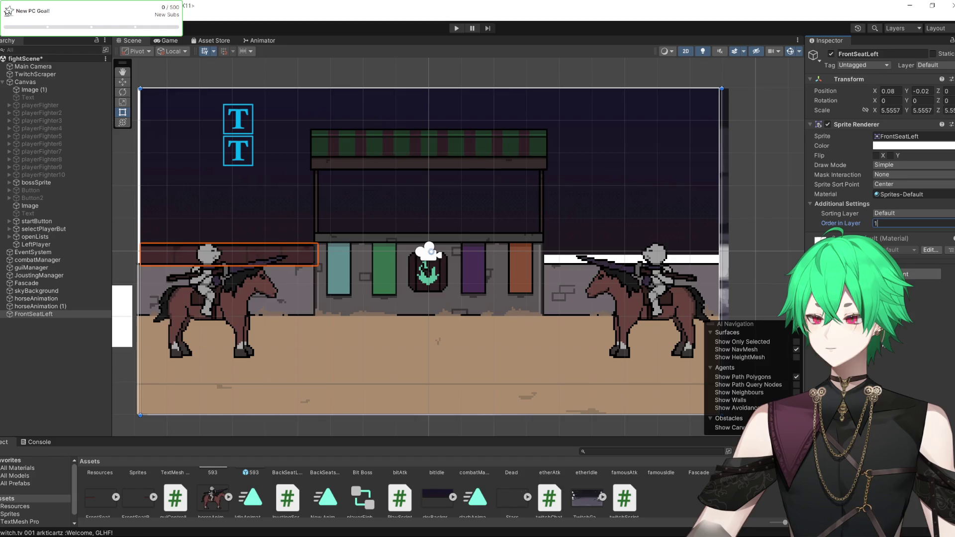
key(Return)
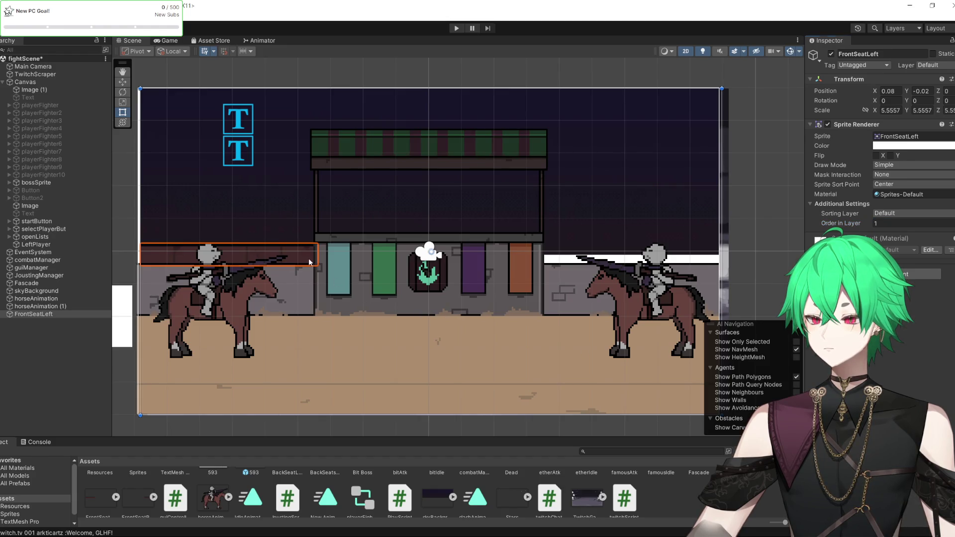
drag(308, 262, 305, 259)
scroll(238, 224, up, 3)
scroll(301, 292, down, 2)
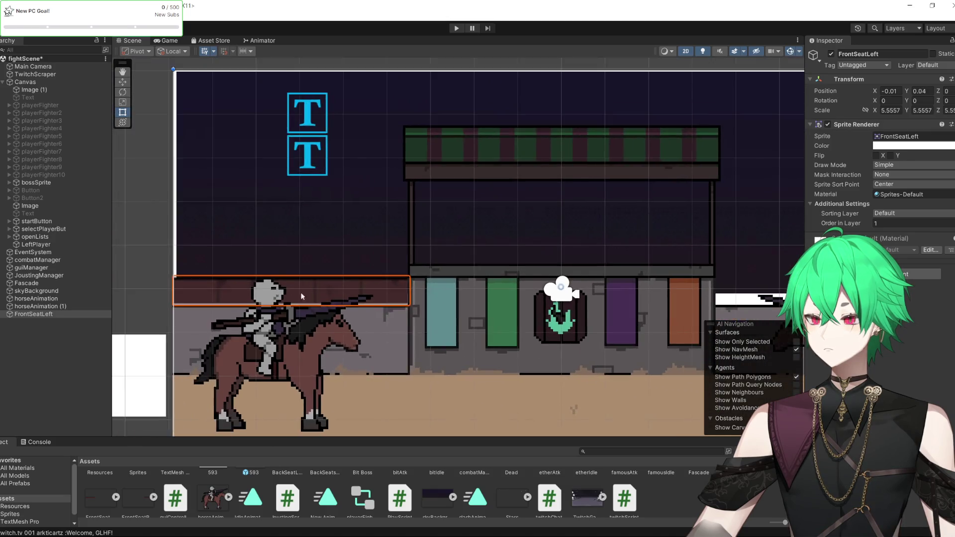